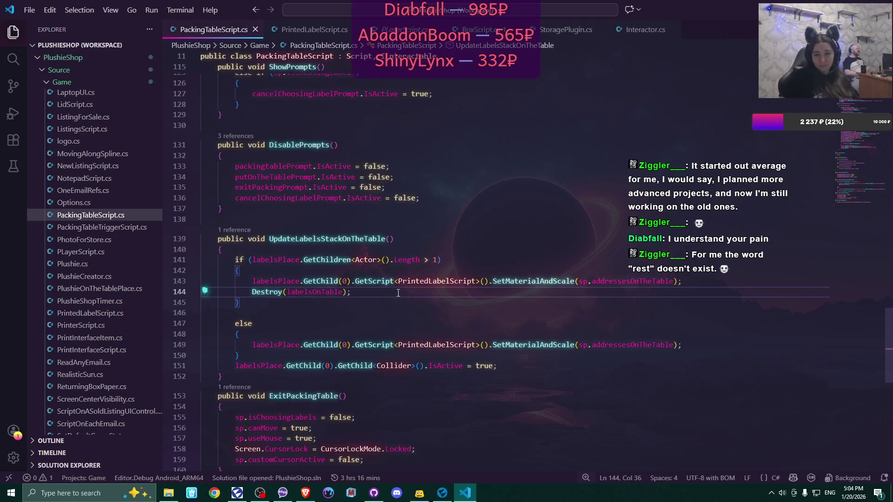
- Change GetChild(0) to GetChild(1) on lines 143, 149 and 151
click(347, 281)
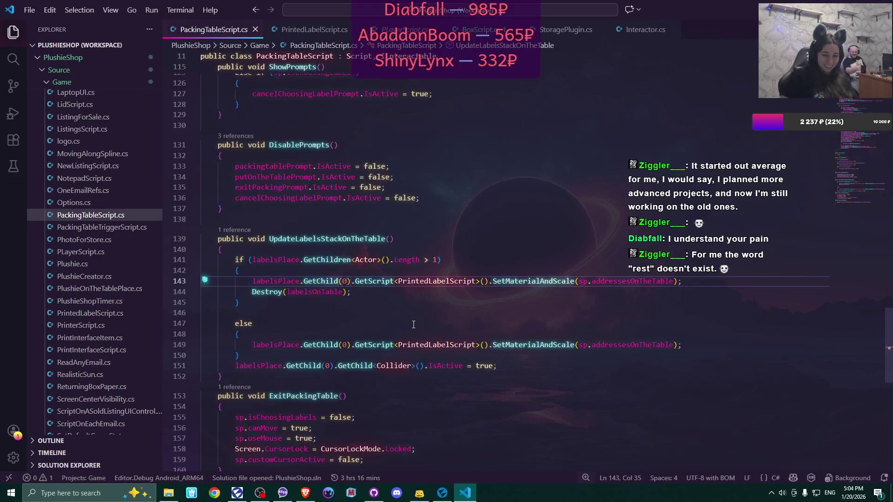
key(BackSpace)
text(1)
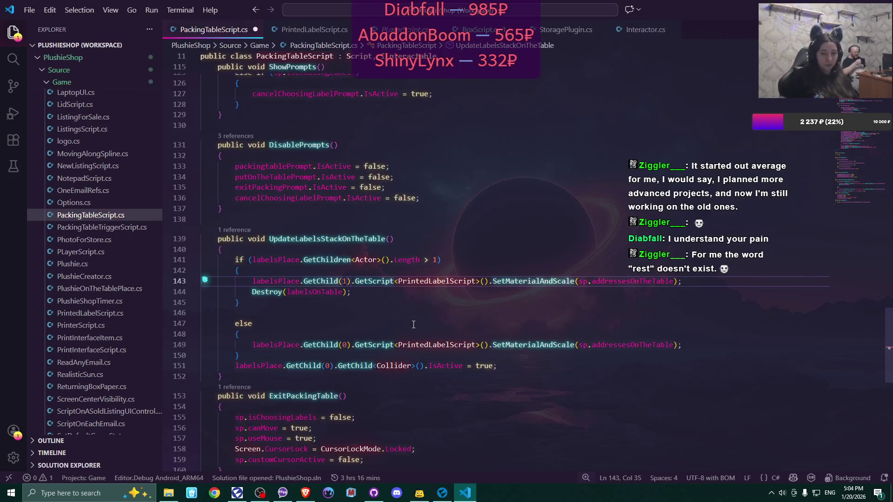
click(349, 345)
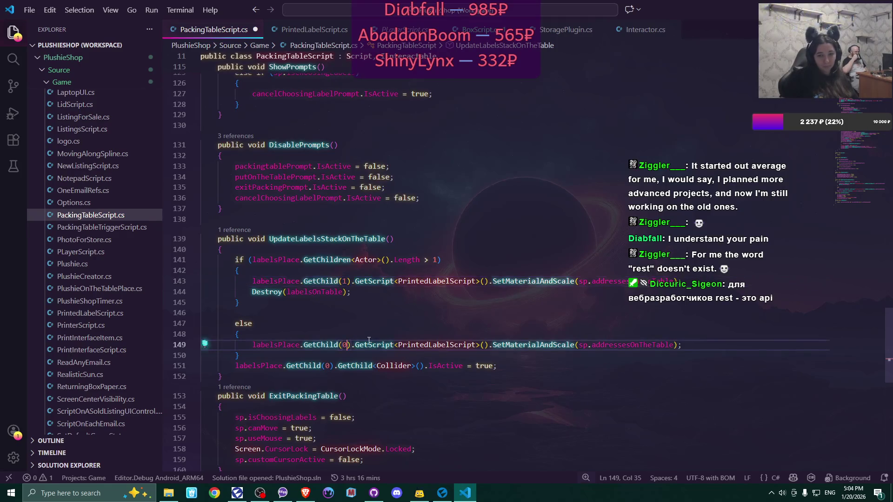
key(BackSpace)
text(1)
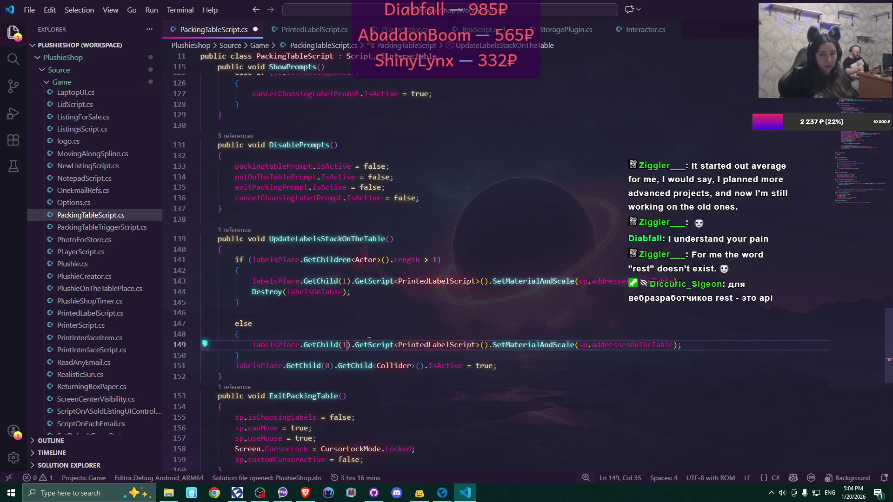
click(331, 367)
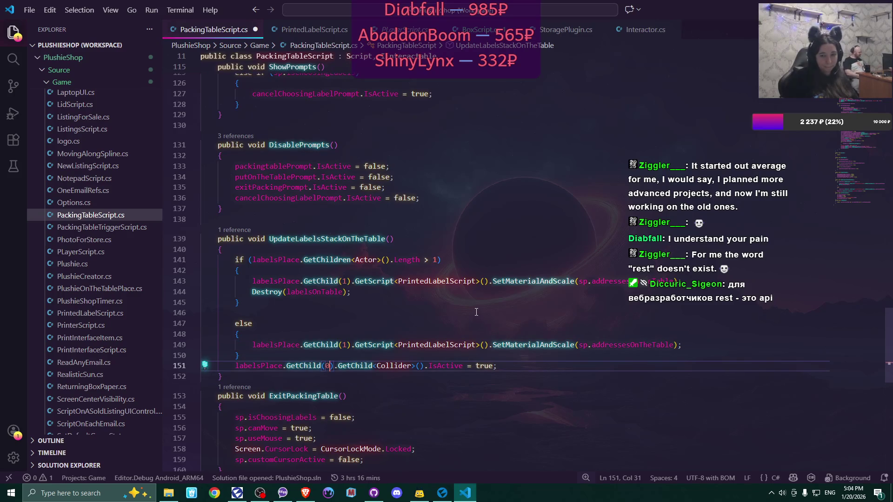
key(BackSpace)
text(1)
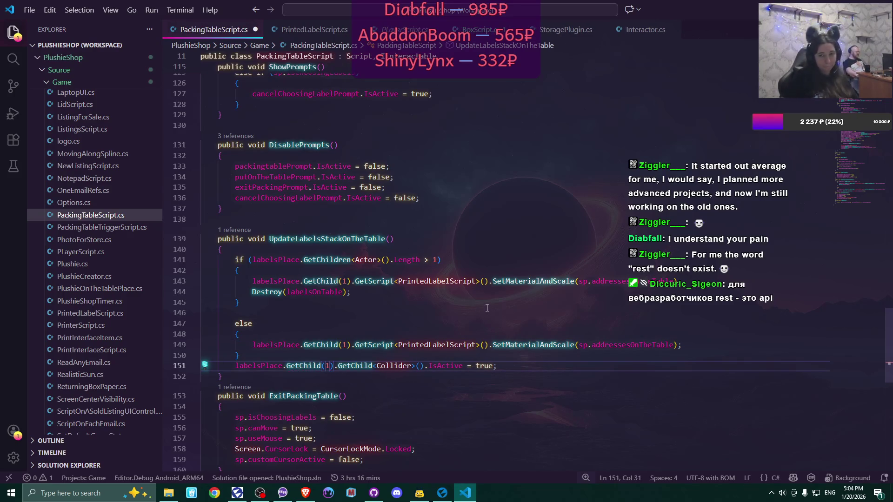
- Search the file for labelsPlace.GetChild and jump to the previous match
drag(238, 367, 320, 365)
key(ctrl+f)
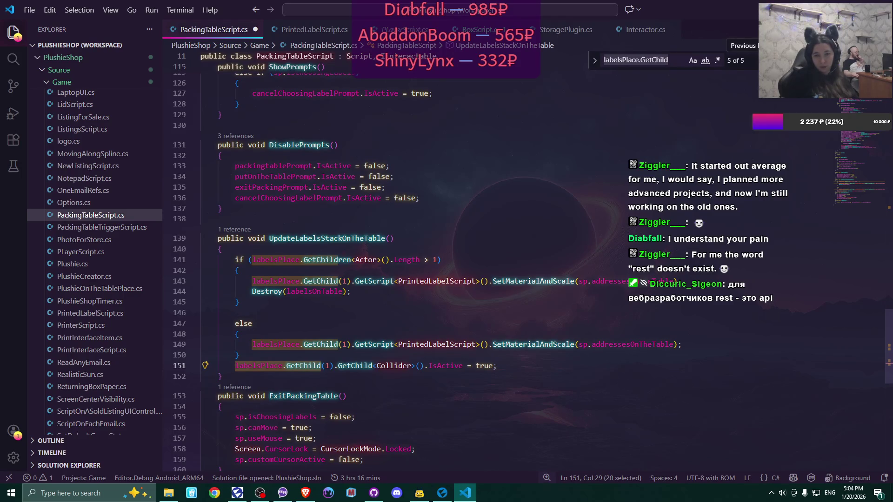
key(shift+Return)
key(shift+Return)
key(shift+Return)
key(shift+Return)
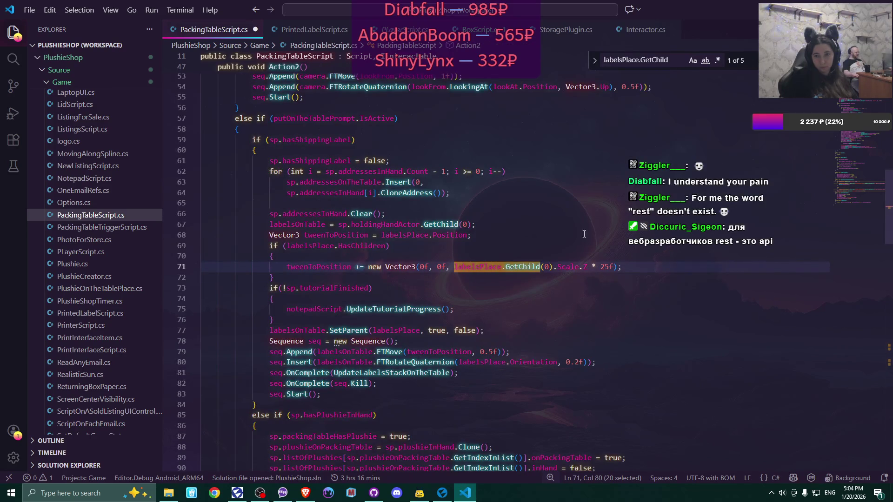
- Change GetChild(0) to GetChild(1) on line 71 and save the script
click(548, 266)
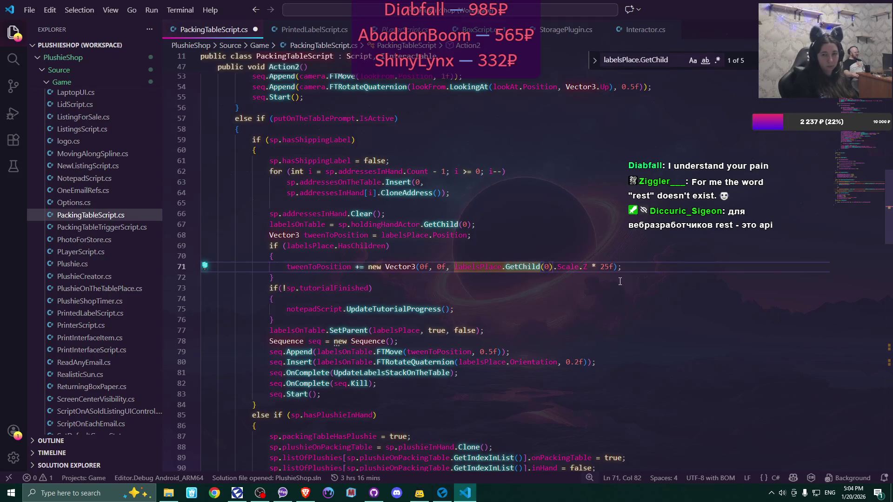
key(BackSpace)
text(1)
key(End)
key(ctrl+s)
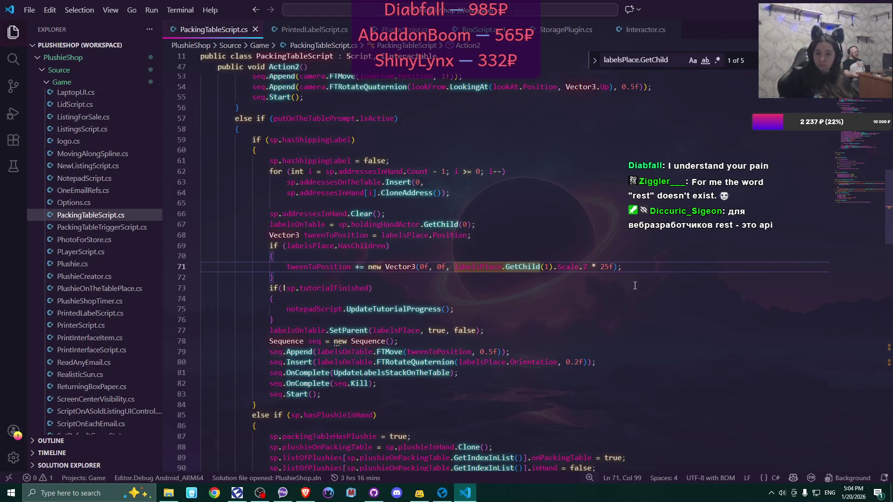
- Raise the child-count check on line 141 from '> 1' to '> 2'
scroll(635, 285, down, 4)
scroll(635, 285, down, 4)
scroll(635, 286, up, 7)
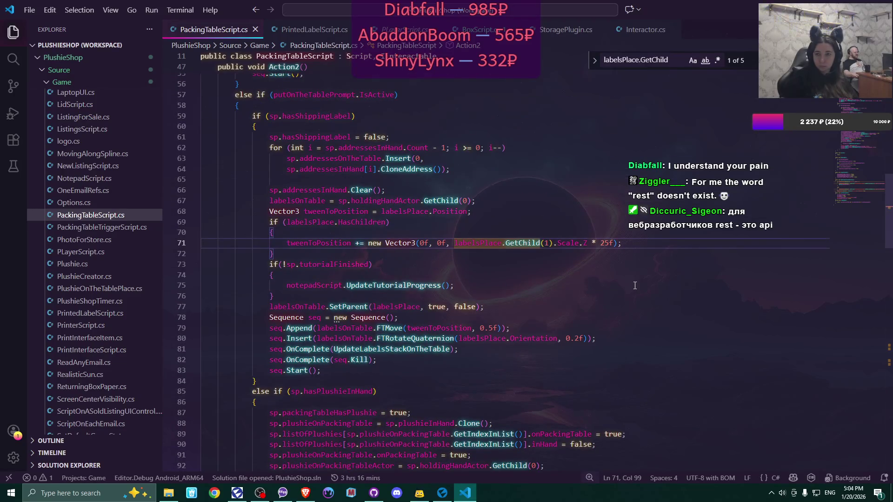
key(F3)
key(F3)
key(F3)
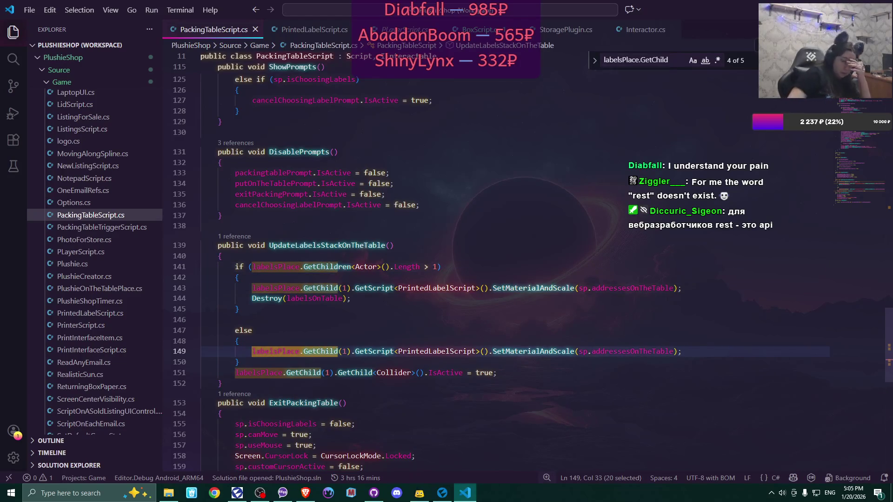
click(437, 266)
key(BackSpace)
text(2)
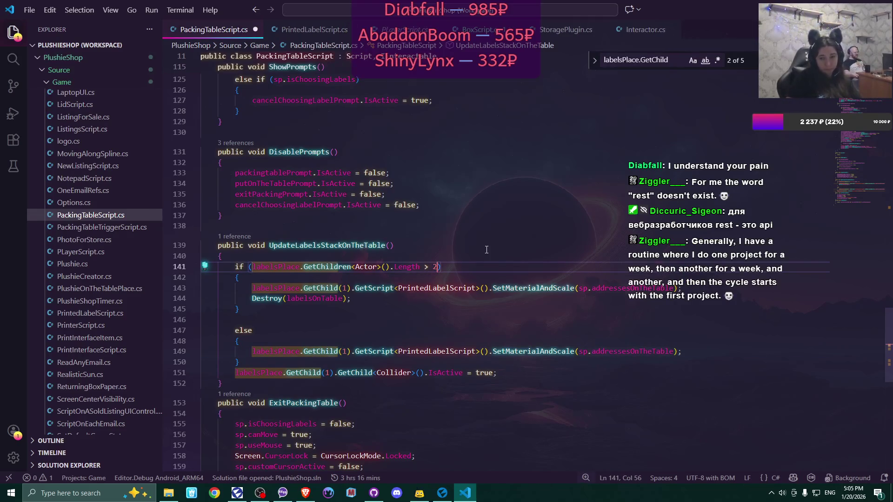
click(475, 268)
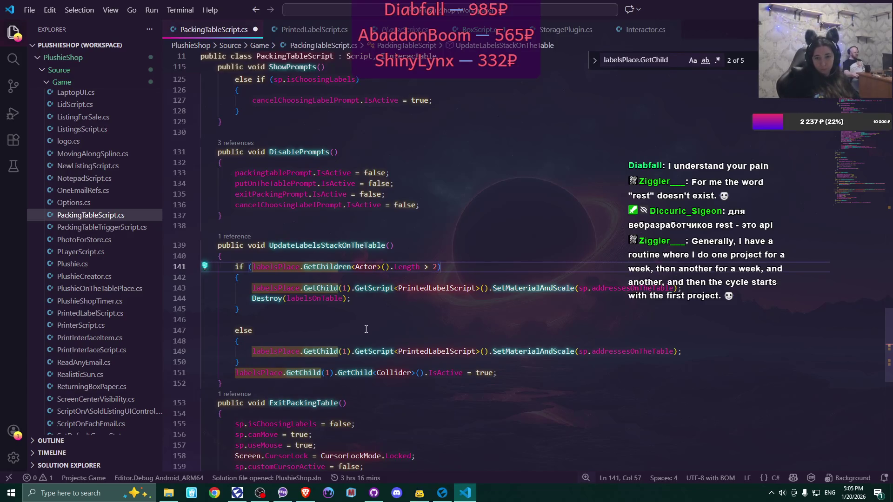
- Check the remaining labelsPlace.GetChild matches, save the script and return to Flax Editor
key(F3)
key(F3)
key(F3)
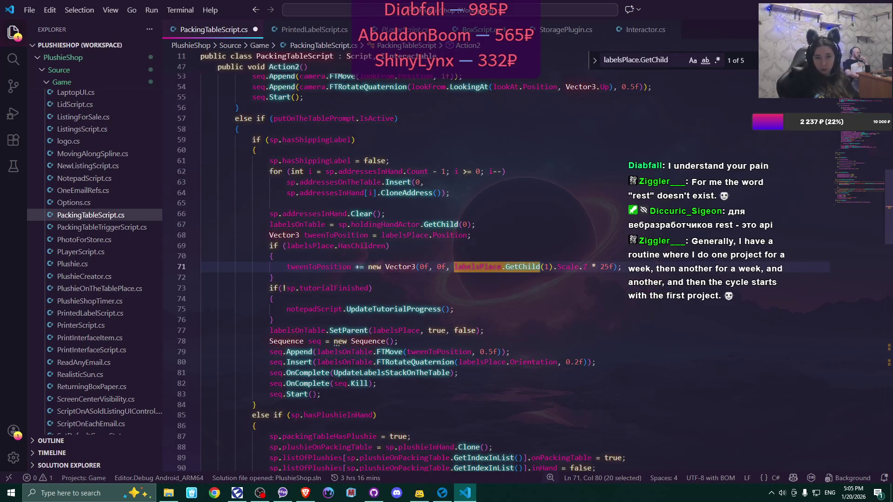
key(Escape)
key(ctrl+s)
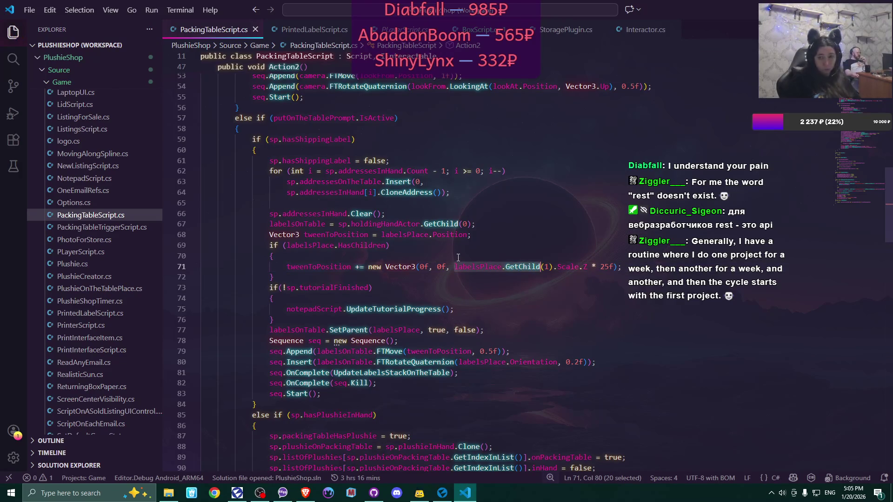
click(441, 493)
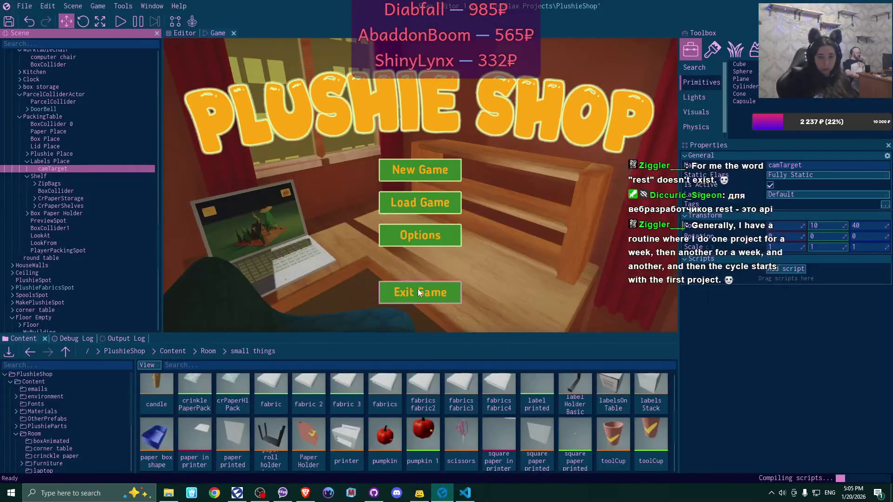
- Show the Debug Log messages, then start the game in play mode
click(74, 339)
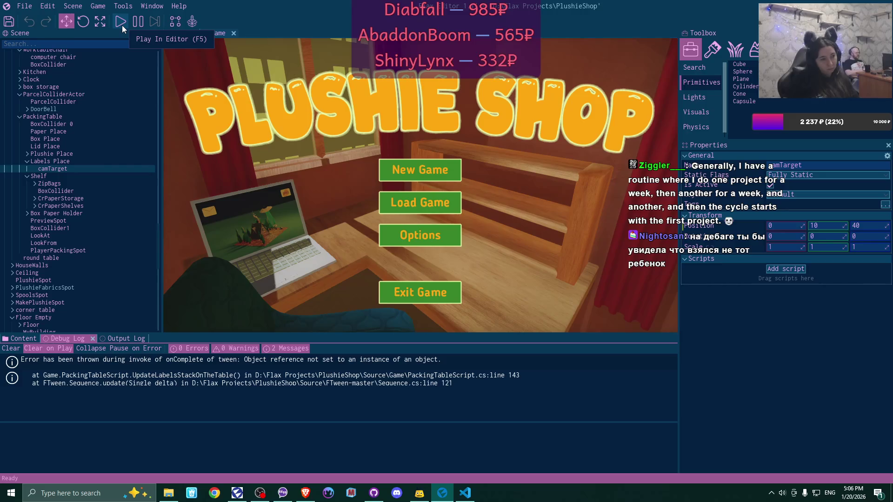
click(121, 21)
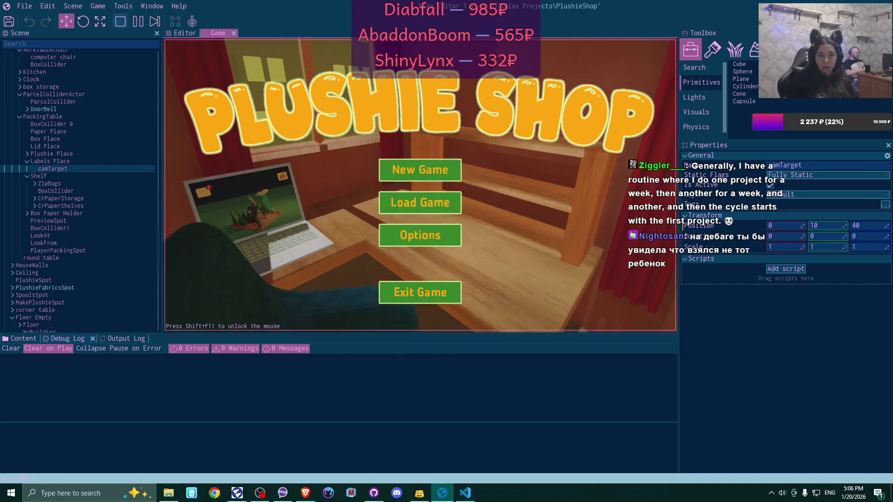
- Start a new game in the first save slot, overwriting the existing save
click(439, 163)
click(434, 170)
click(391, 241)
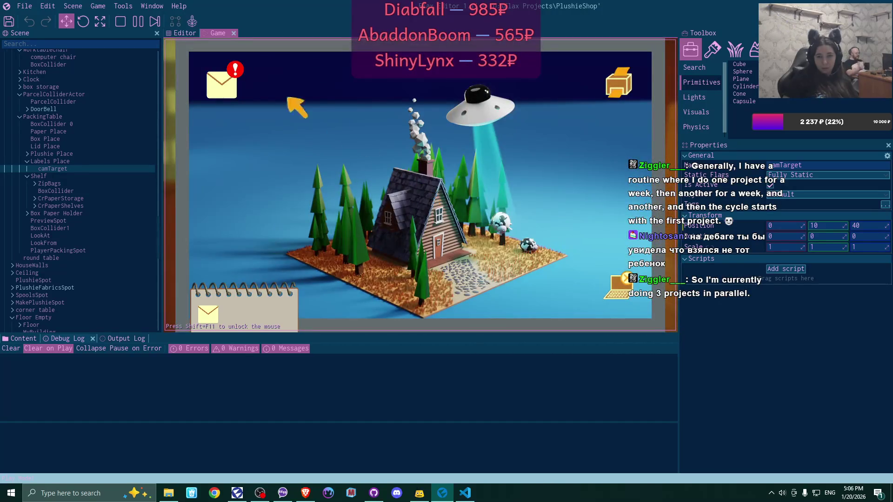
- Take the pattern attached to the congratulations email and close the in-game mail
click(222, 86)
click(360, 116)
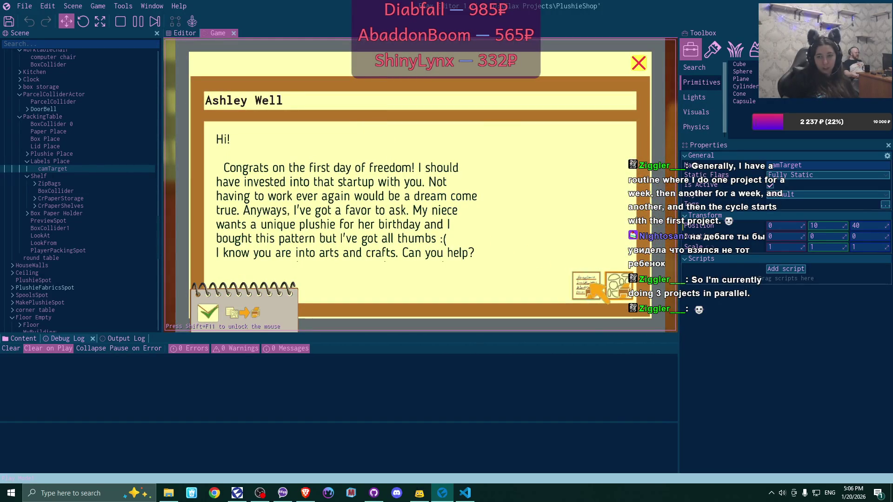
click(600, 288)
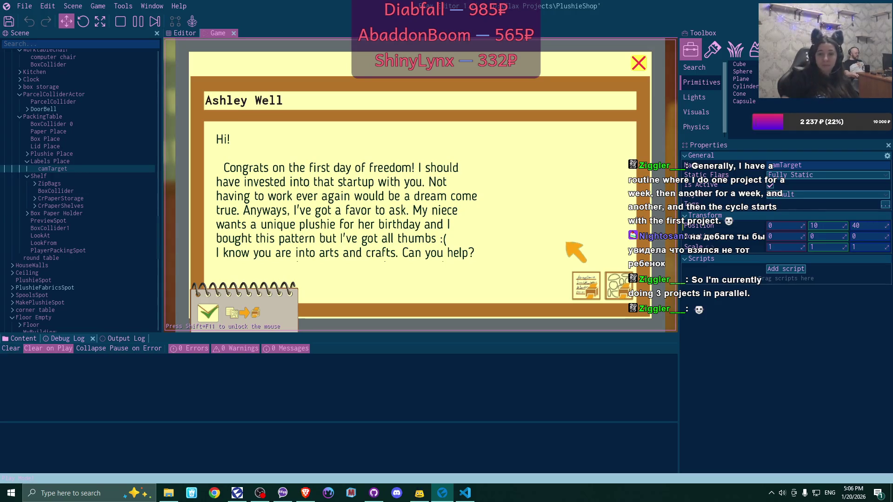
click(638, 62)
click(643, 64)
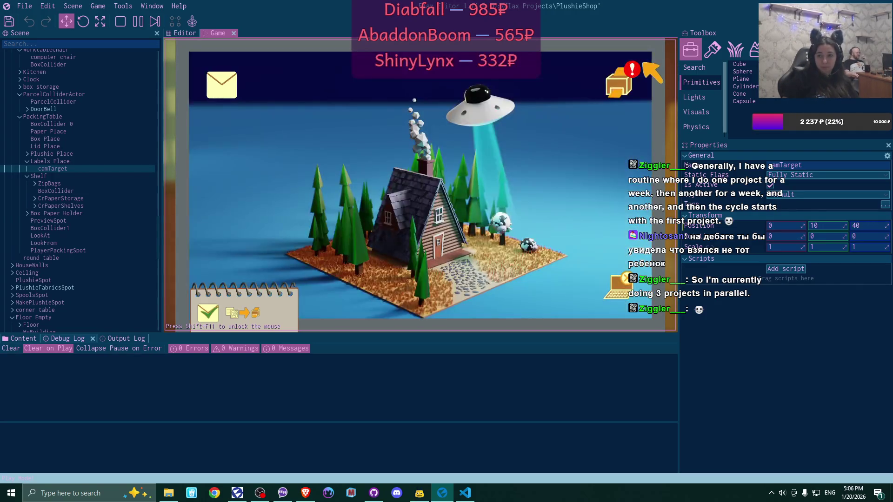
- Take the plushies and address card from the parcel panel, then pick up the shipping label
click(619, 83)
click(291, 171)
click(291, 170)
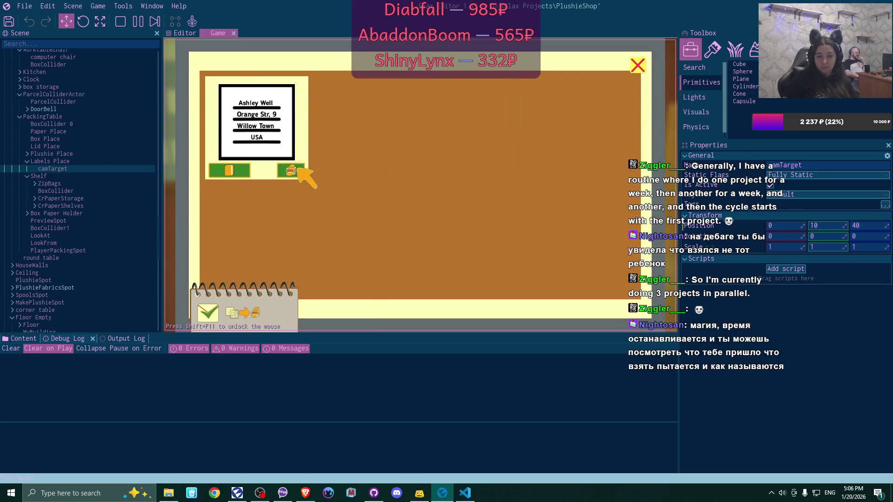
click(637, 65)
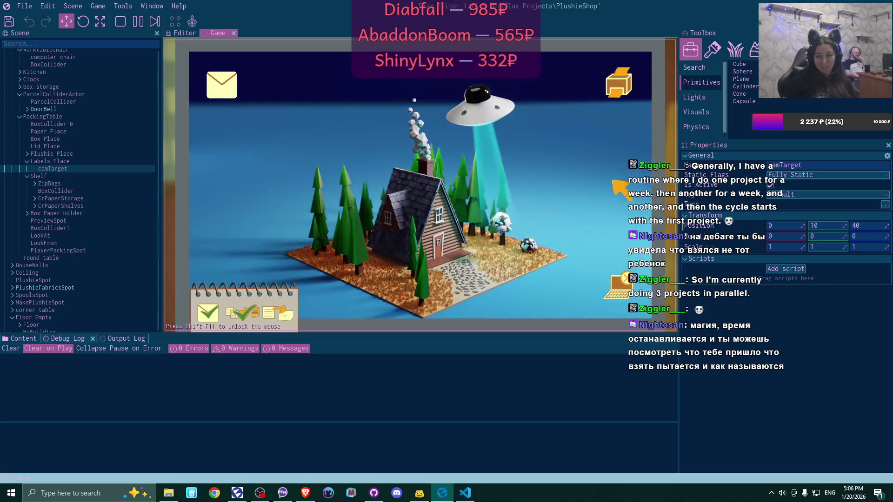
click(619, 286)
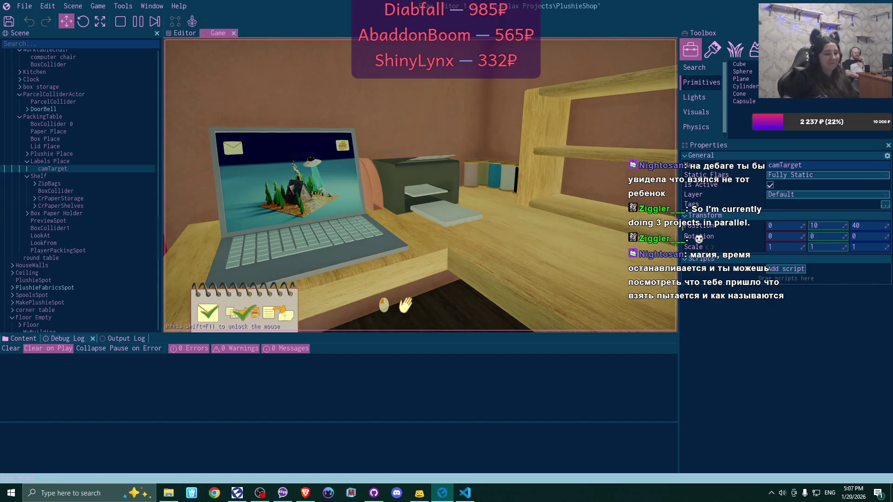
click(421, 185)
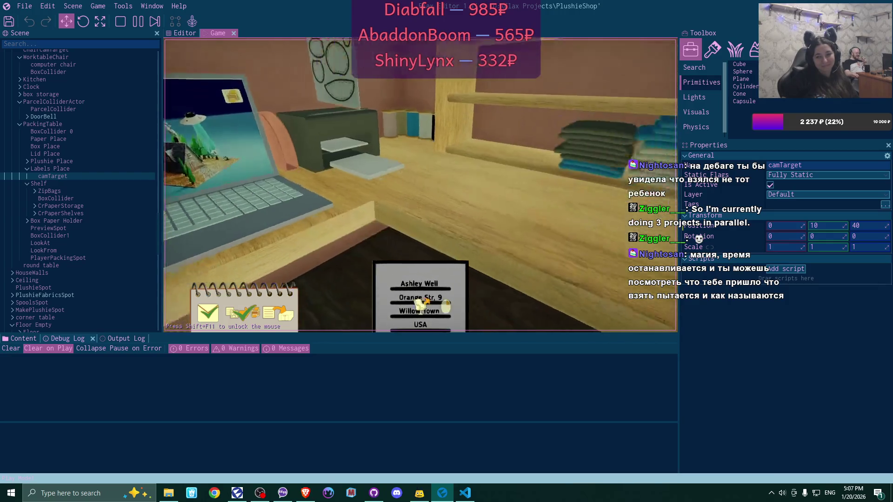
key(w)
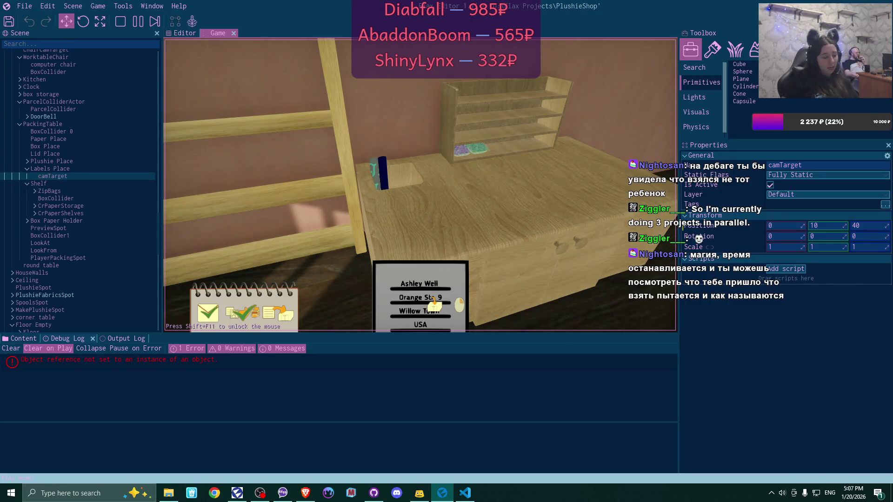
- Stop playing and open the error's source line, PackingTableScript.cs line 71
key(F5)
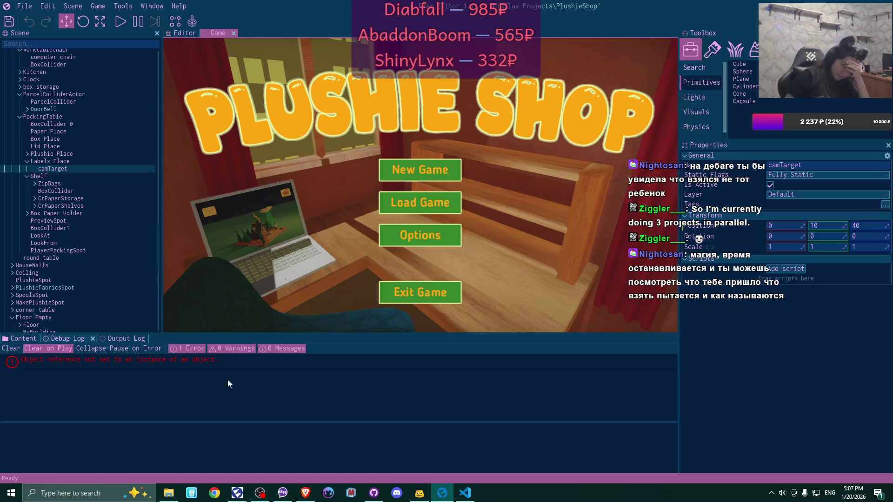
click(213, 367)
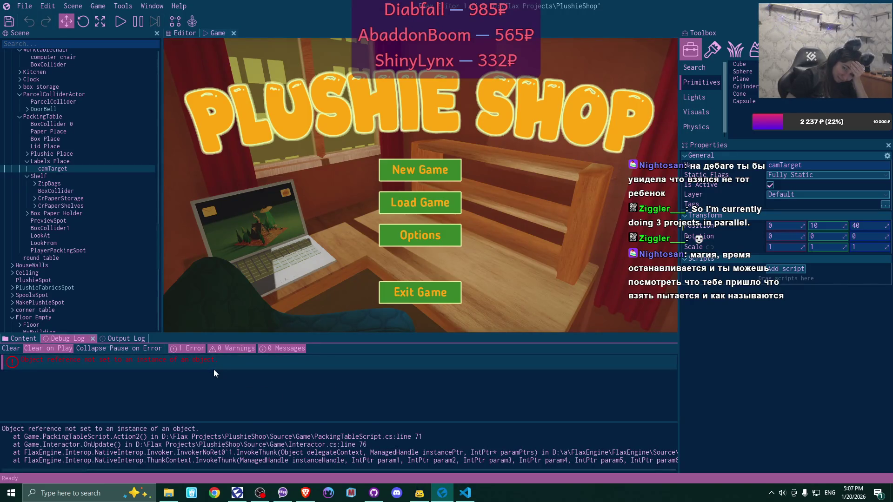
click(471, 496)
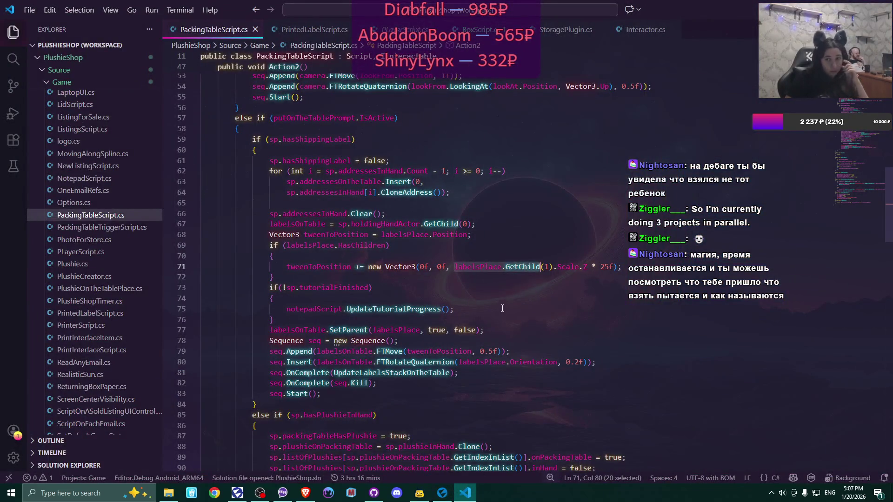
- Undo the edits so the method uses GetChild(0) and a Length > 1 check
scroll(493, 284, up, 5)
scroll(503, 305, up, 1)
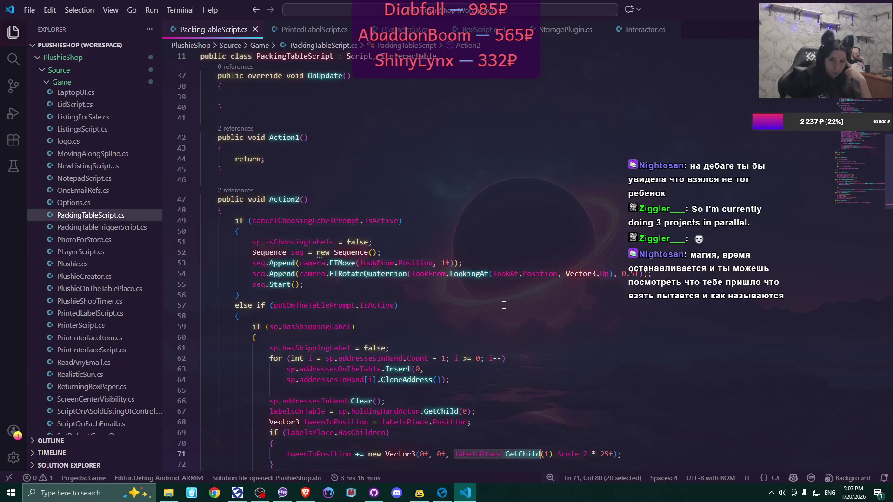
scroll(503, 305, up, 10)
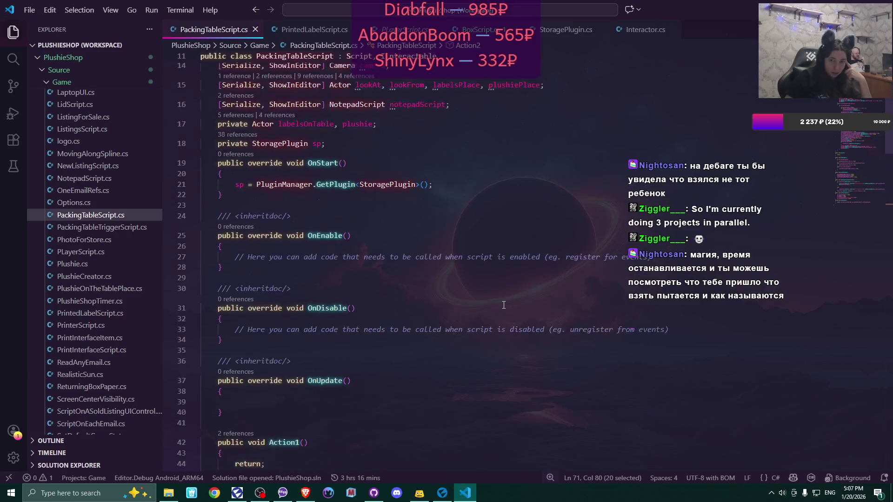
scroll(504, 305, up, 2)
scroll(503, 305, down, 12)
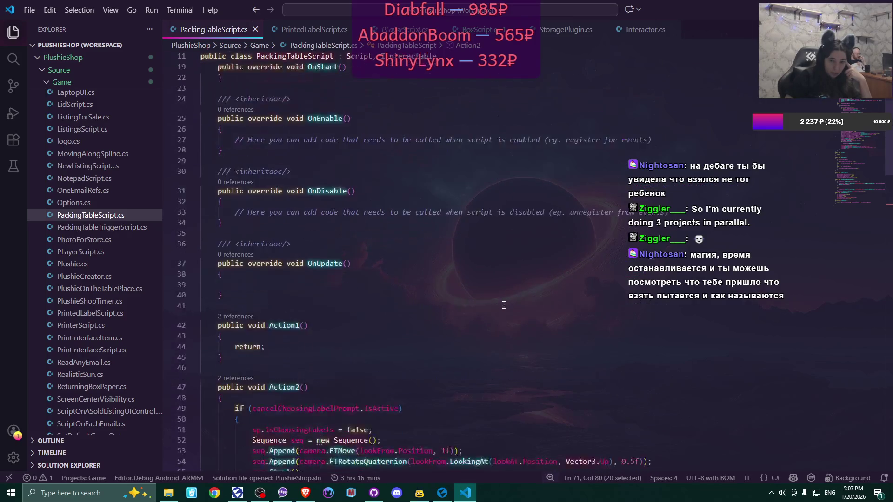
scroll(504, 305, down, 15)
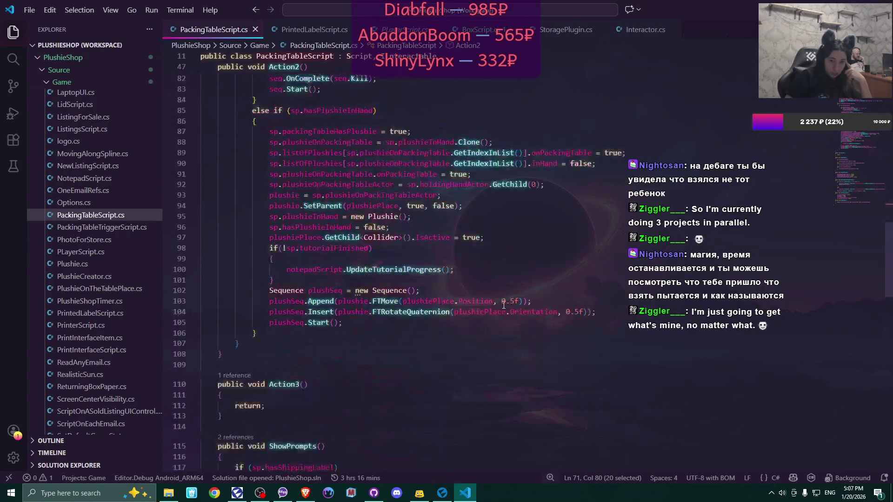
scroll(503, 303, down, 9)
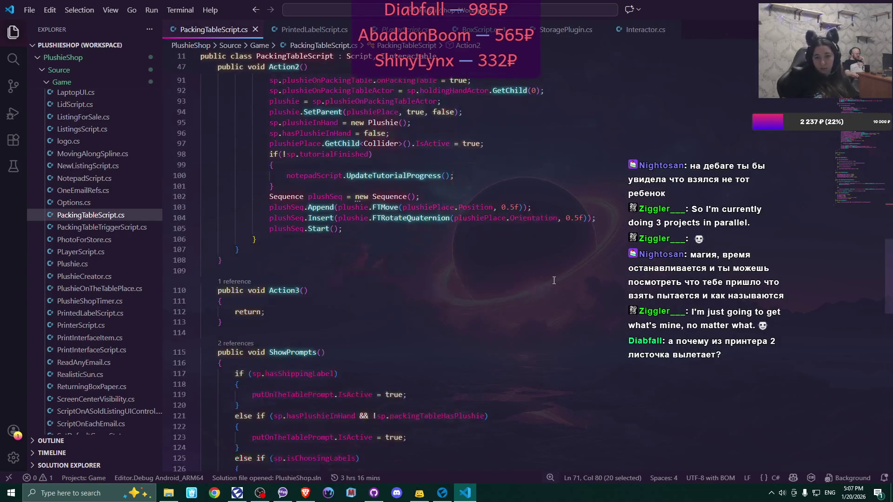
scroll(556, 280, down, 7)
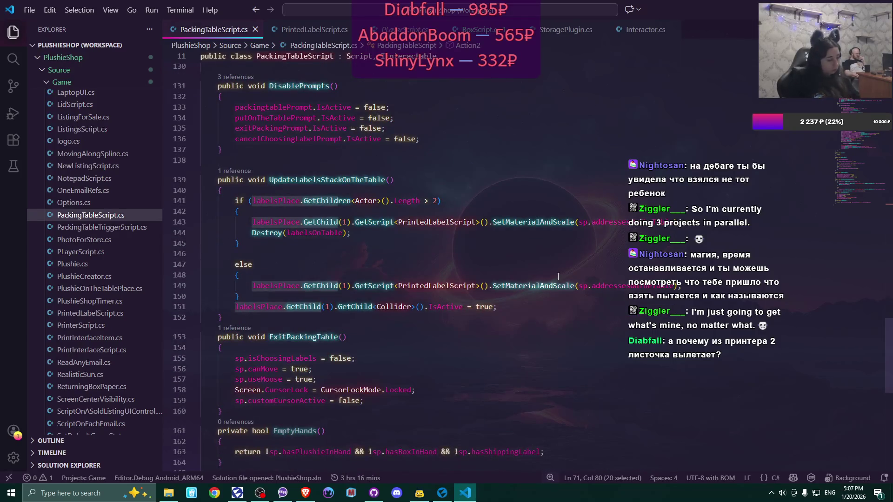
key(ctrl+z)
key(ctrl+z)
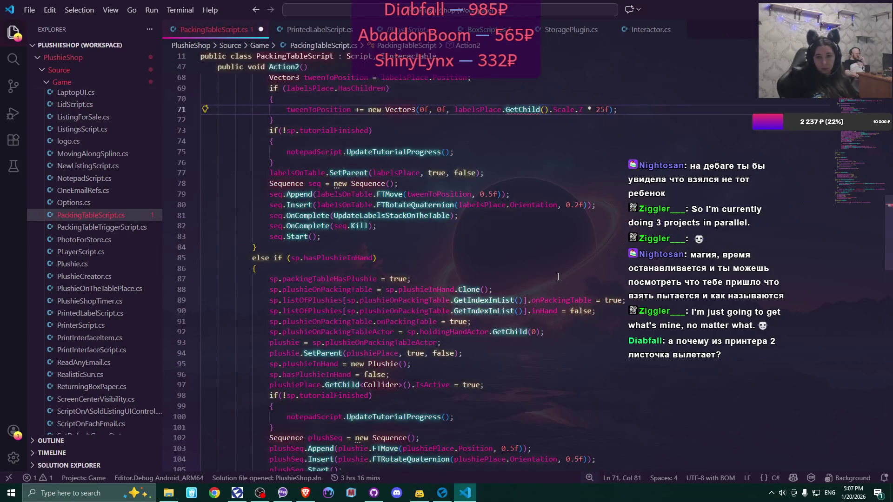
key(ctrl+z)
key(ctrl+z)
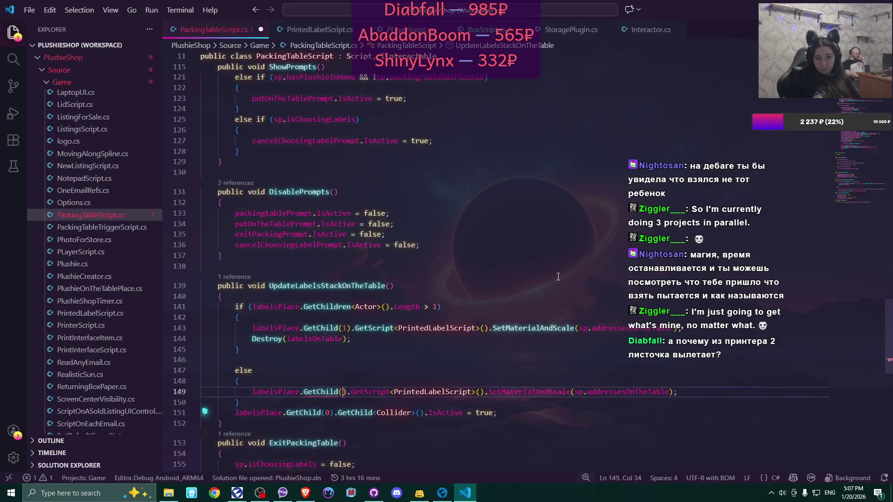
key(ctrl+z)
key(ctrl+z)
key(ctrl+z)
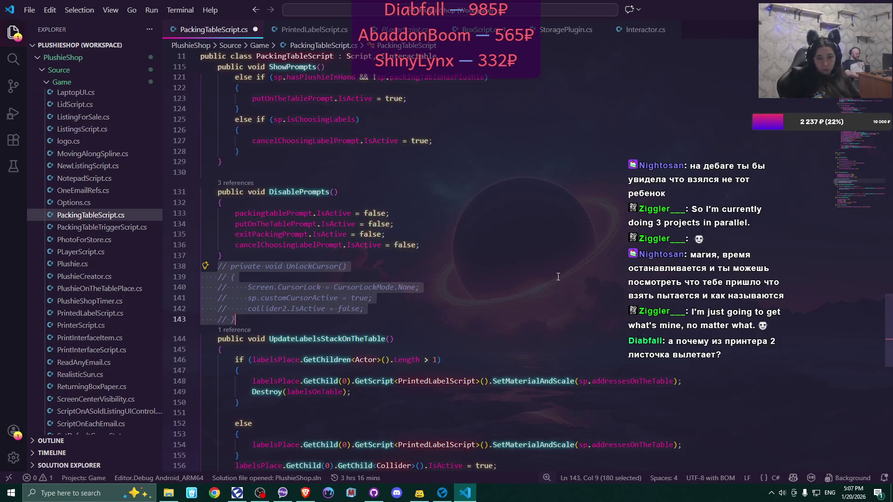
- Delete the commented-out UnlockCursor block, save PackingTableScript.cs and return to Flax
key(Delete)
key(ctrl+s)
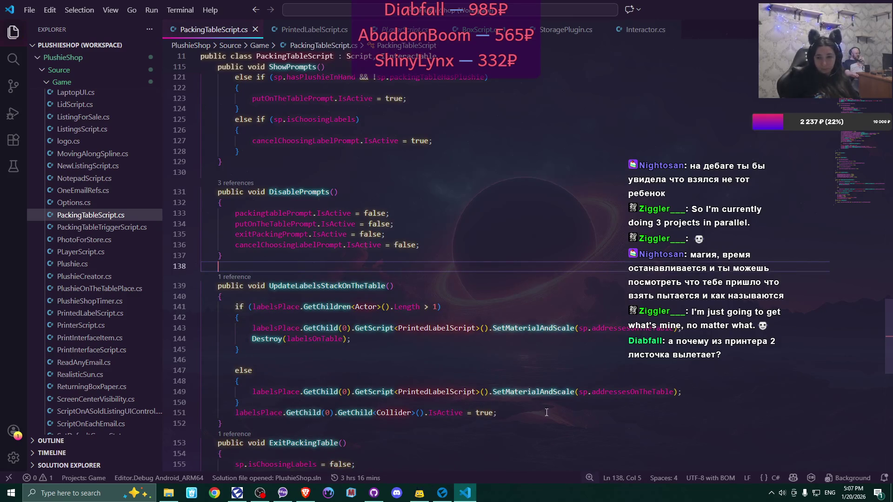
click(435, 495)
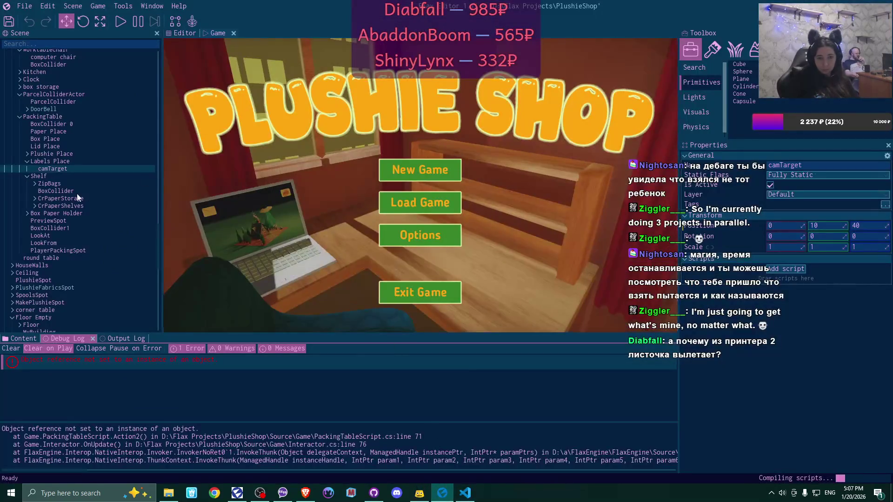
- Move camTarget under PackingTable, rename it labelChoosingCamTarget, and start play mode
drag(62, 170, 61, 159)
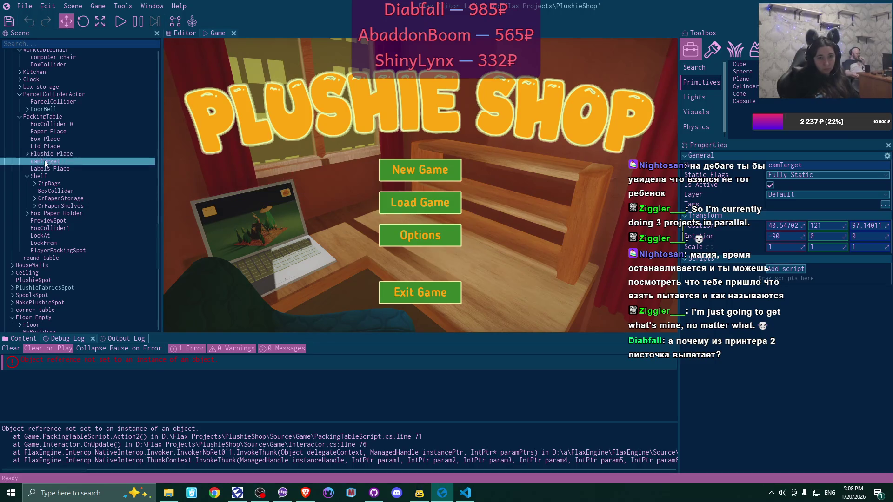
click(90, 161)
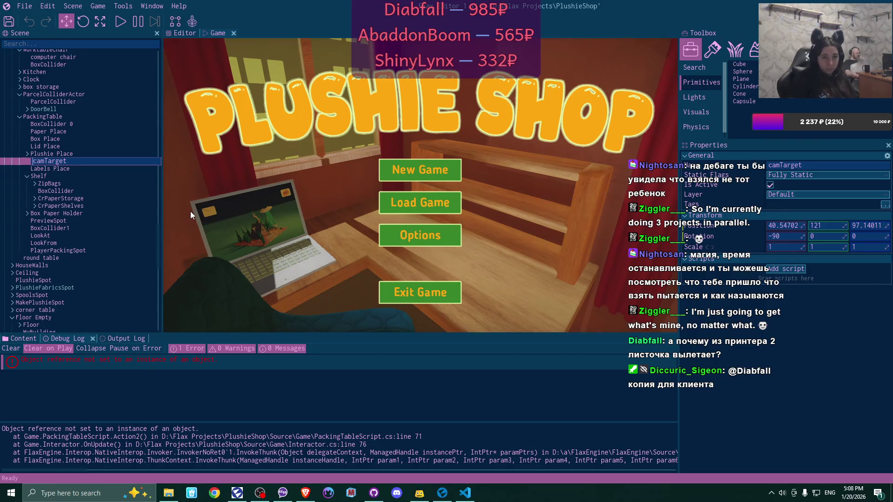
text(labelCh)
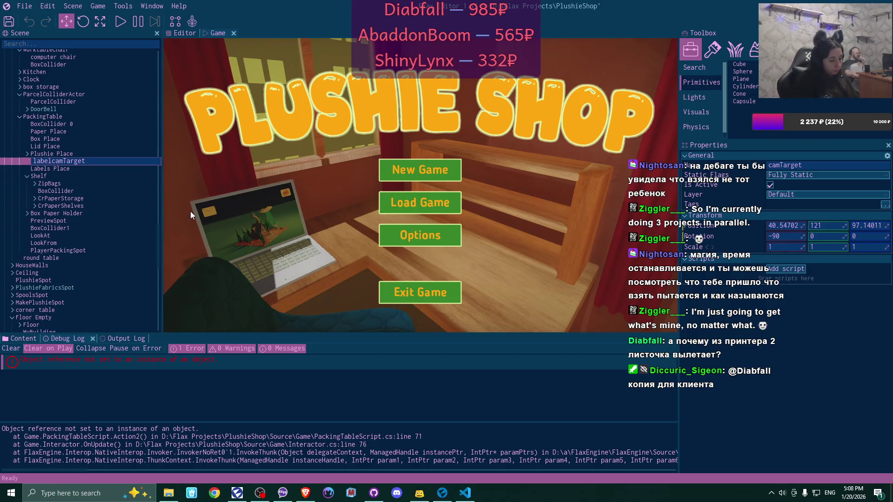
text(oosi)
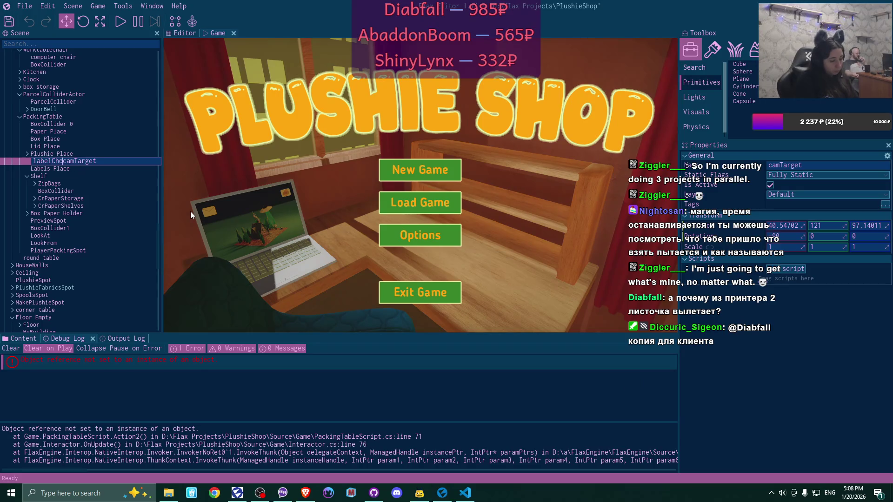
text(ng)
key(Delete)
text(C)
key(Return)
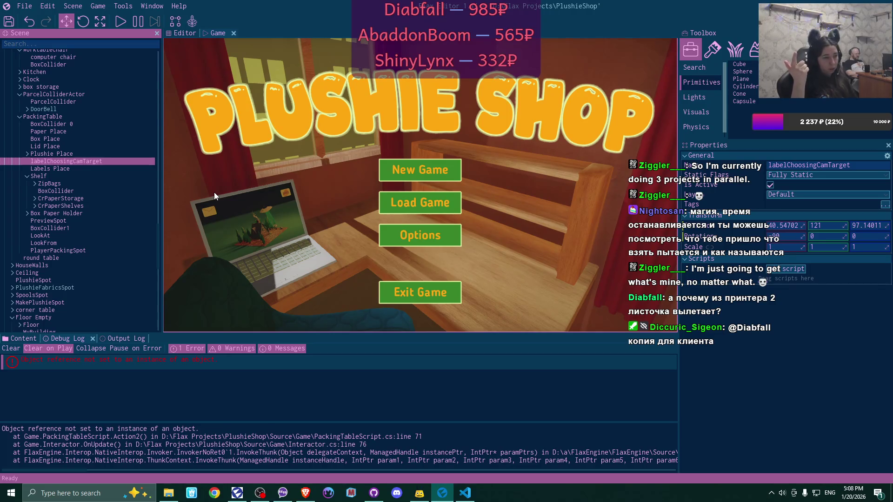
click(119, 21)
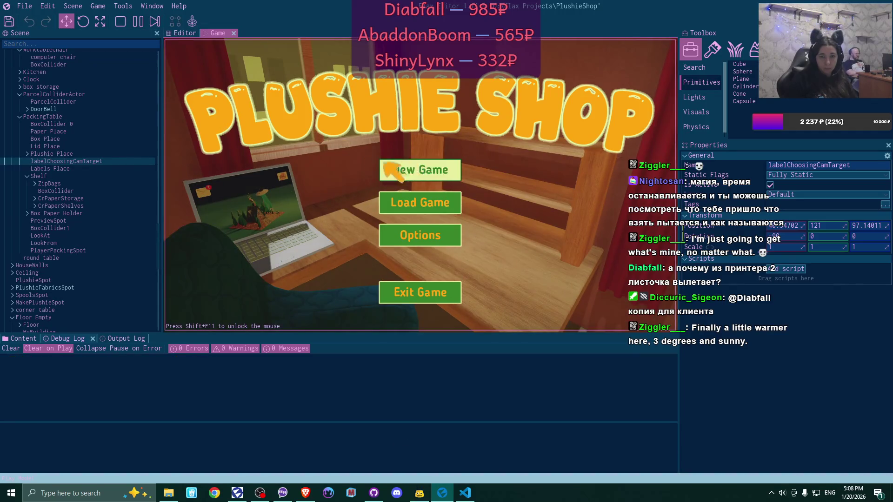
- Start a new game in the Game save slot, confirming the overwrite
click(432, 165)
click(432, 169)
click(367, 236)
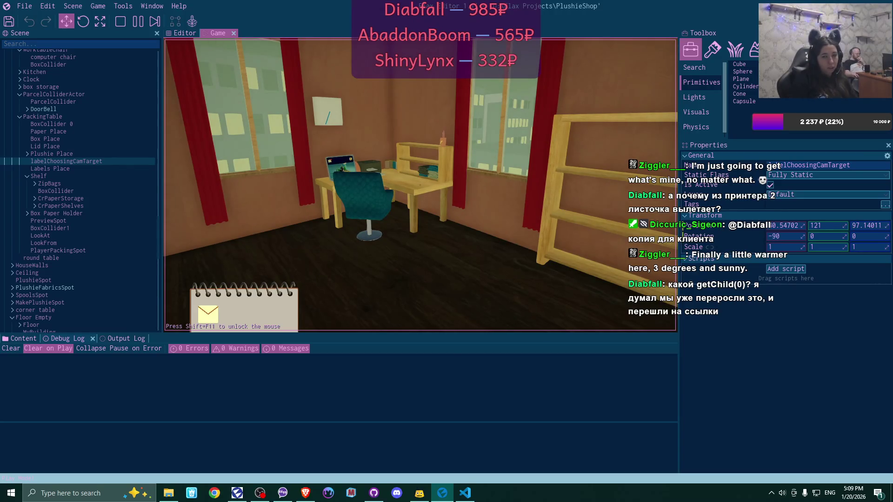
- Accept the email's order, take the plushie cards from the order panel and leave the laptop
key(s)
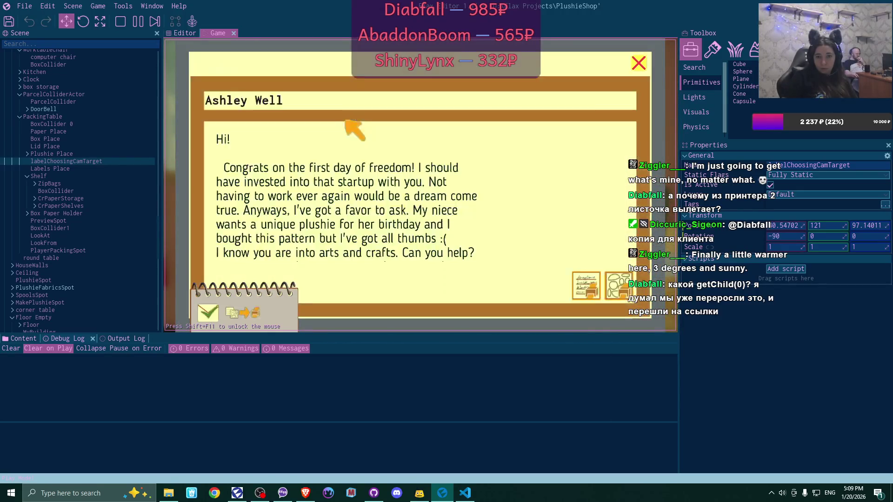
click(617, 286)
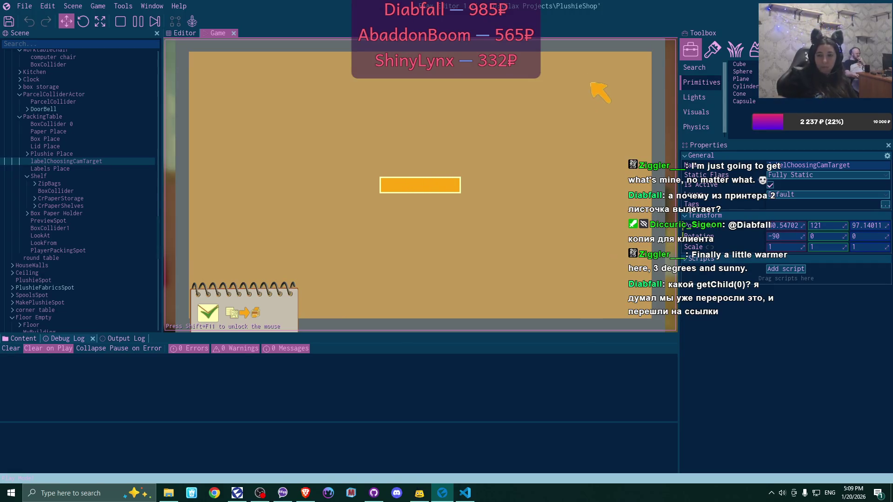
click(638, 62)
click(635, 64)
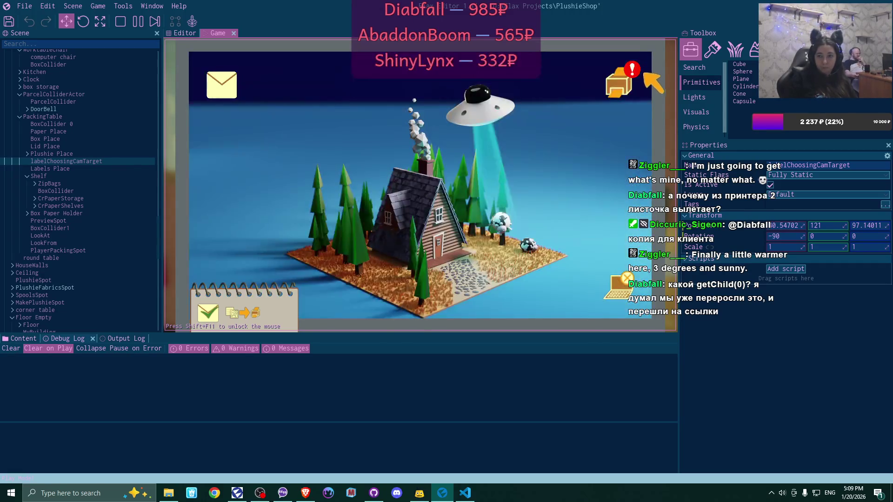
click(625, 80)
click(296, 169)
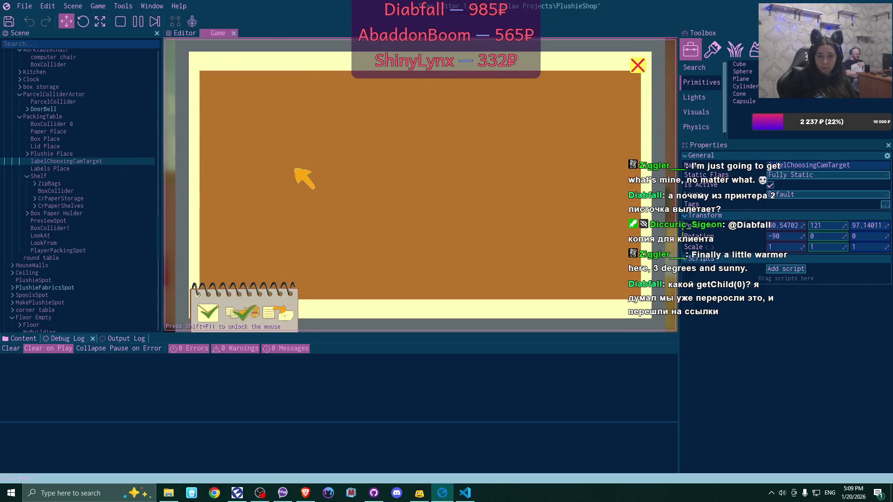
click(637, 65)
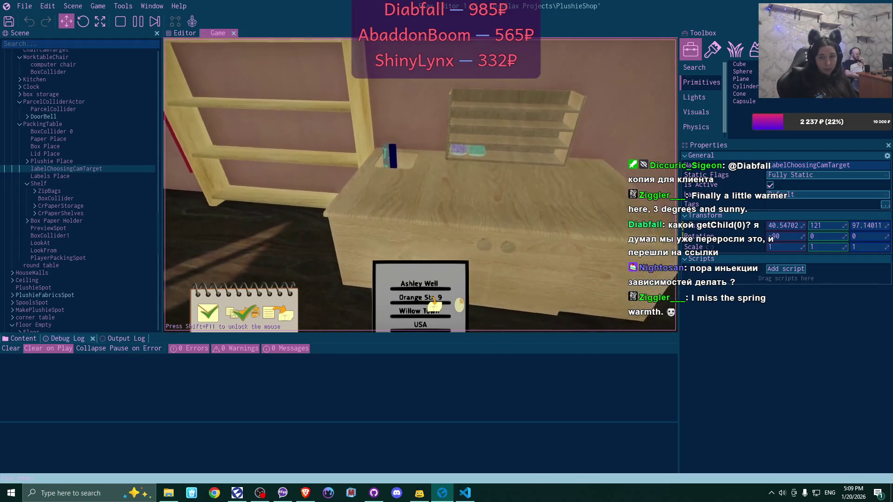
- Place the address label on the packing table, release game-view focus, and confirm the plushie
click(421, 185)
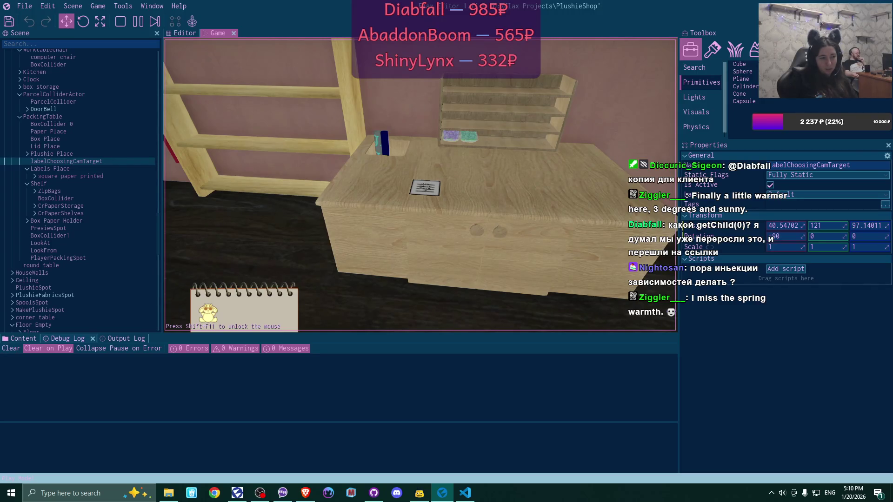
key(shift+F11)
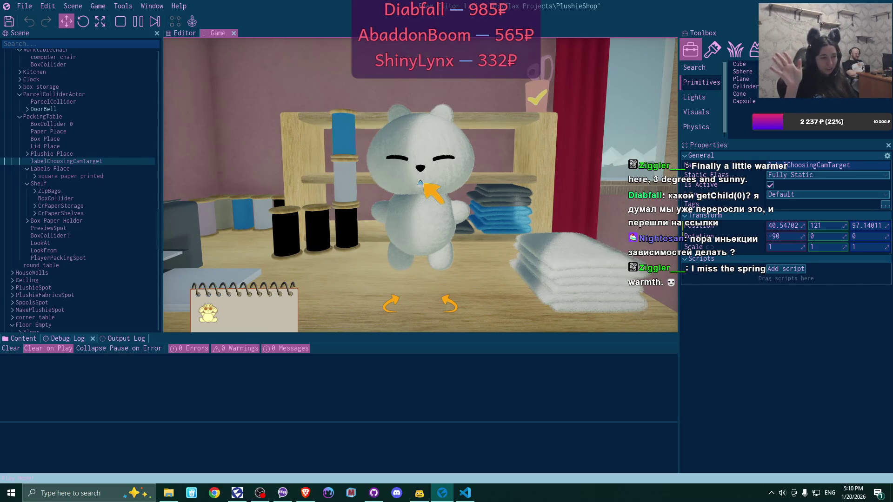
click(537, 95)
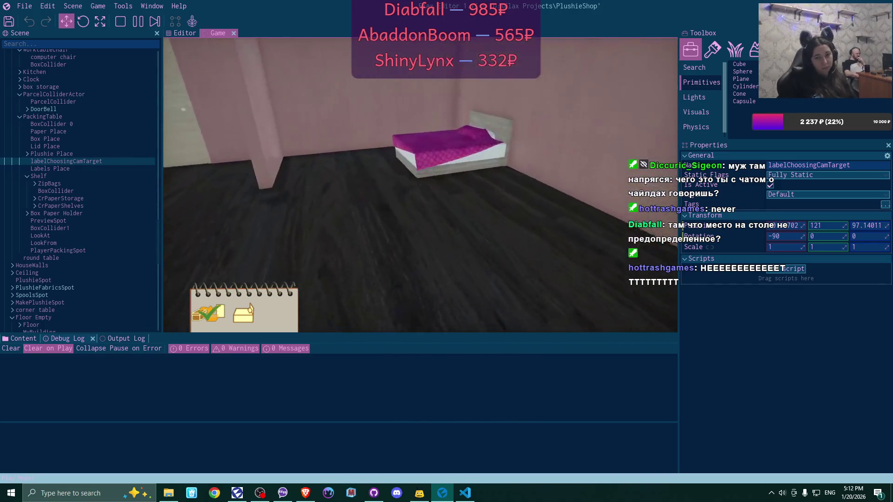
- Walk to the bed, sleep to end the day, and wake up for the next day
key(w)
click(424, 186)
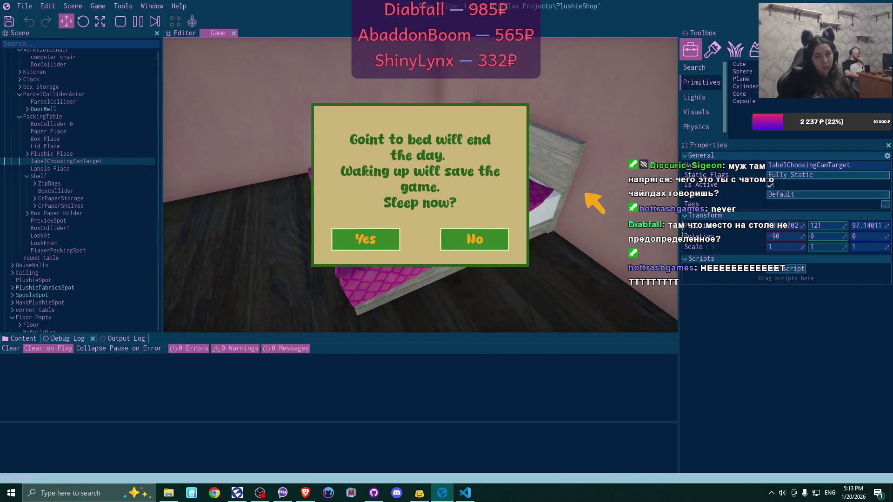
click(359, 240)
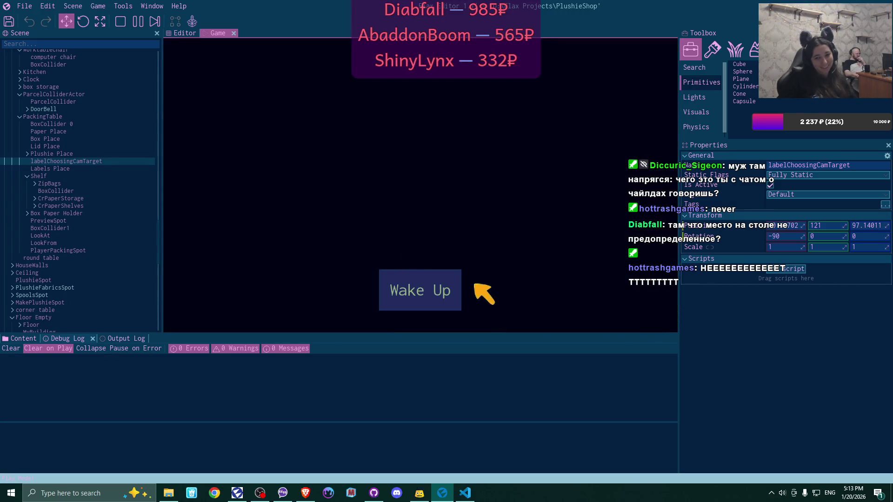
click(453, 285)
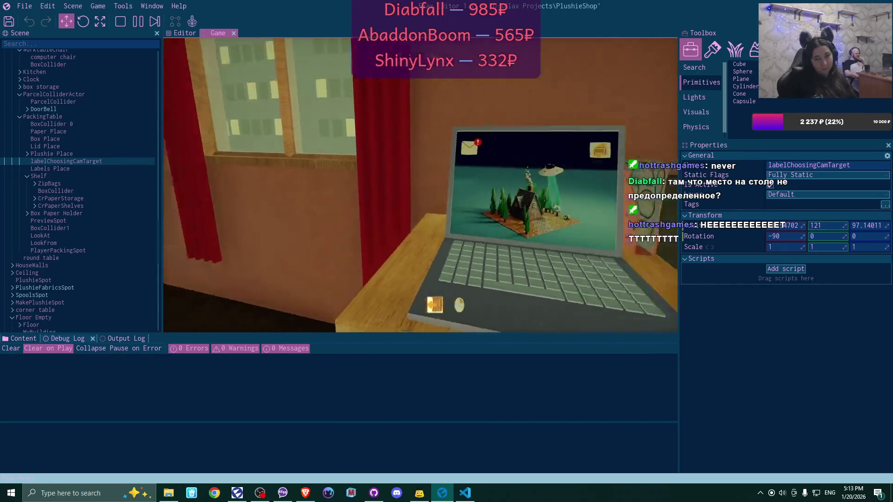
- Create the store shortcut from the first inbox email and close the mail app
click(228, 82)
click(375, 147)
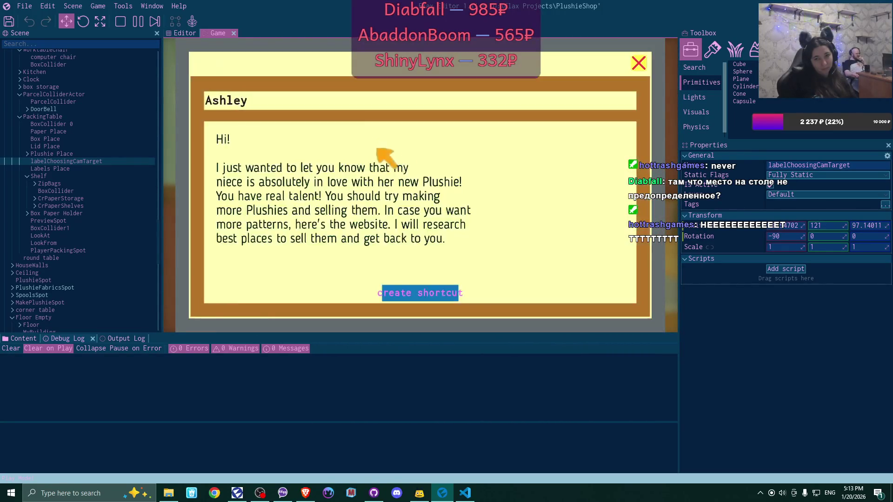
click(445, 293)
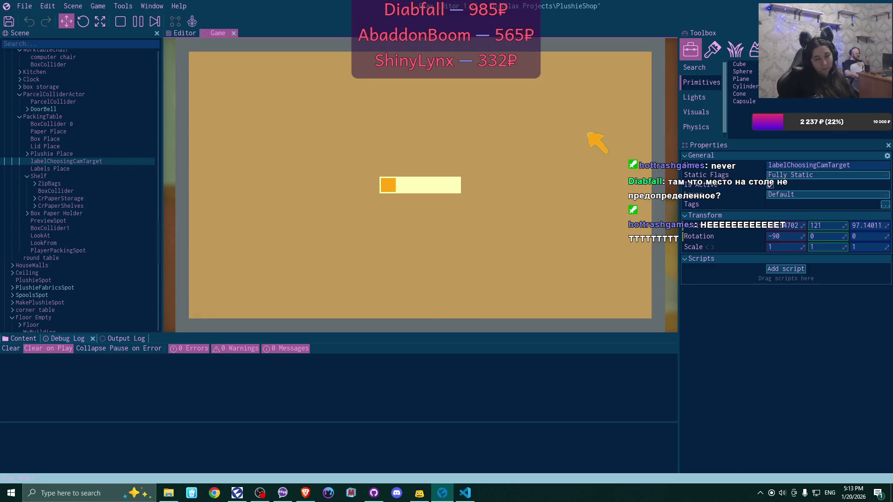
click(633, 65)
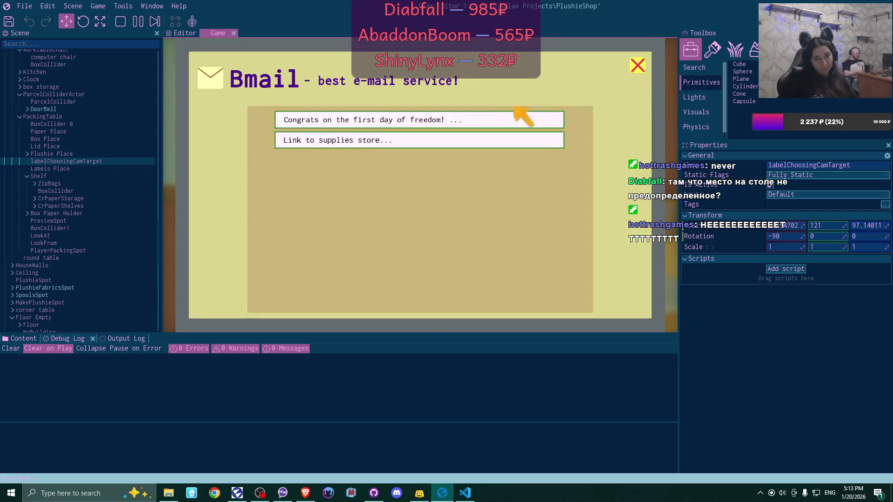
click(635, 64)
- Add teal, purple and pink fabric rolls plus blue, green and dark boxes to the cart
click(263, 92)
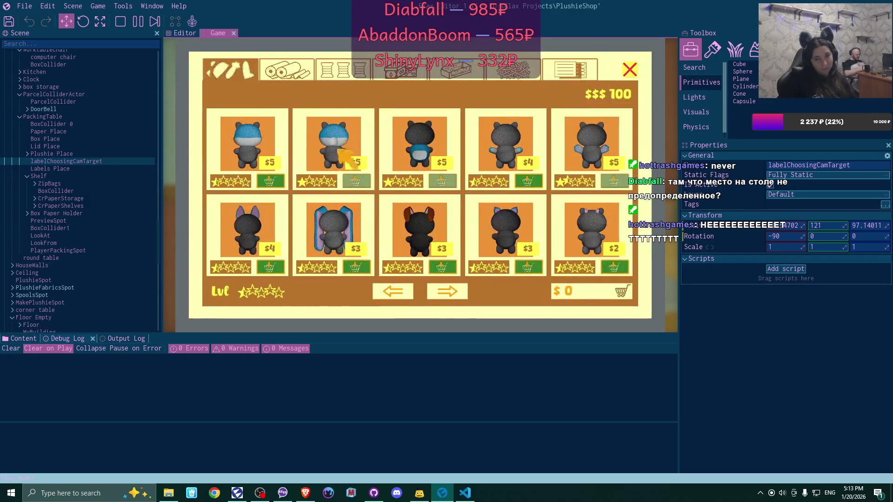
click(287, 69)
click(274, 268)
click(533, 267)
click(619, 181)
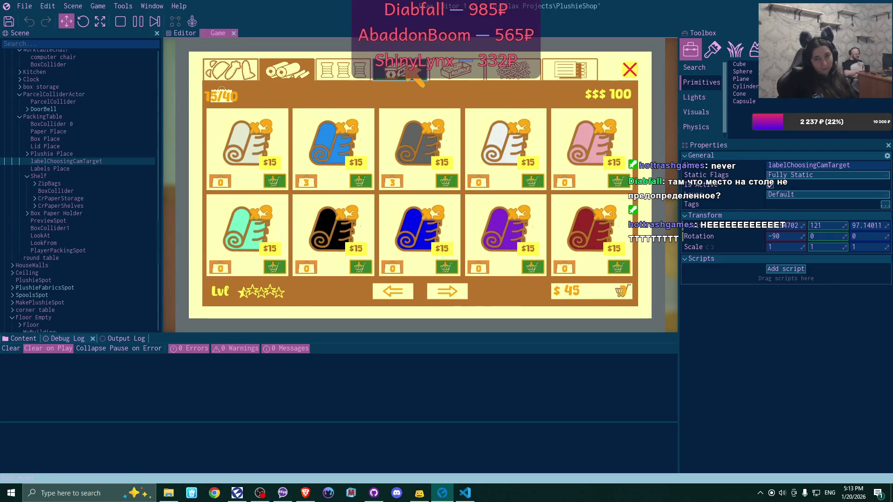
click(401, 70)
click(360, 181)
click(446, 181)
click(533, 182)
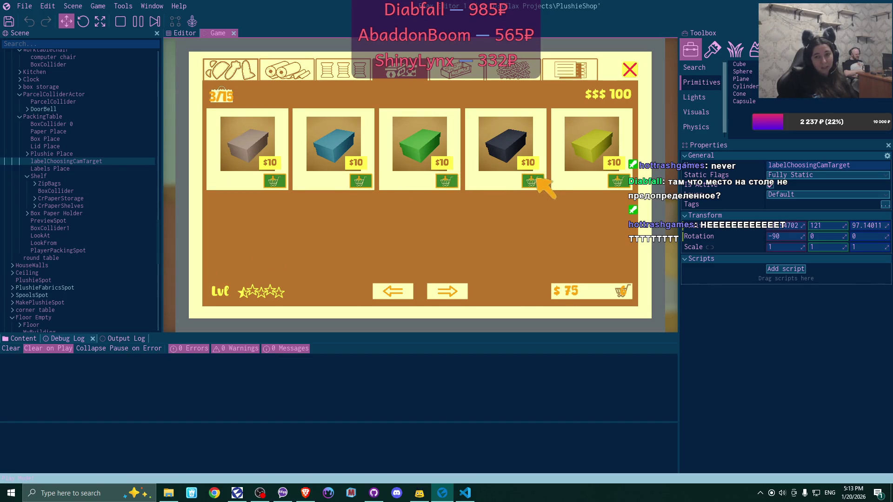
- Add cyan and pink wrapping paper to the cart and review the cart
click(456, 69)
click(446, 182)
click(360, 181)
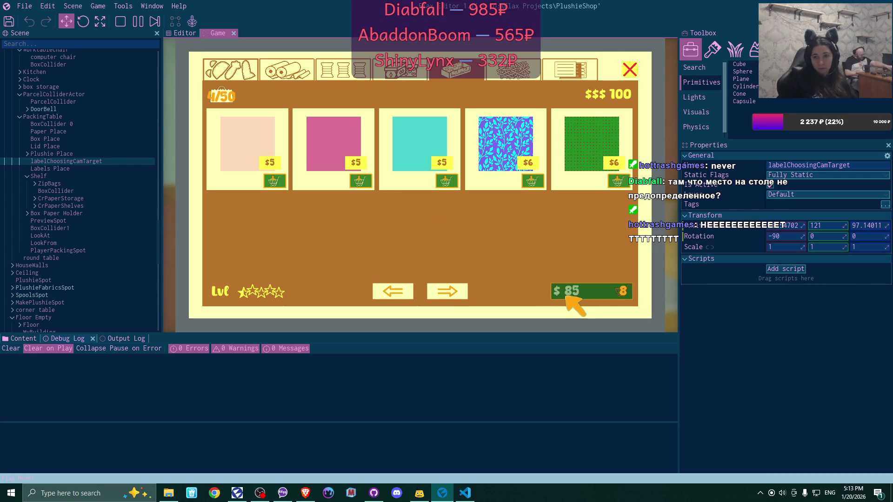
click(587, 293)
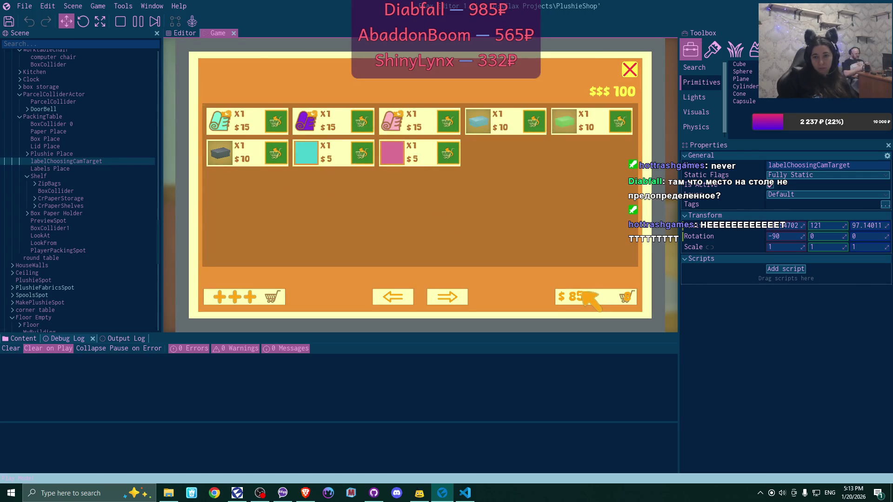
click(242, 299)
- Add two label packs, pay for the whole cart spending all $100, and close the store
click(570, 70)
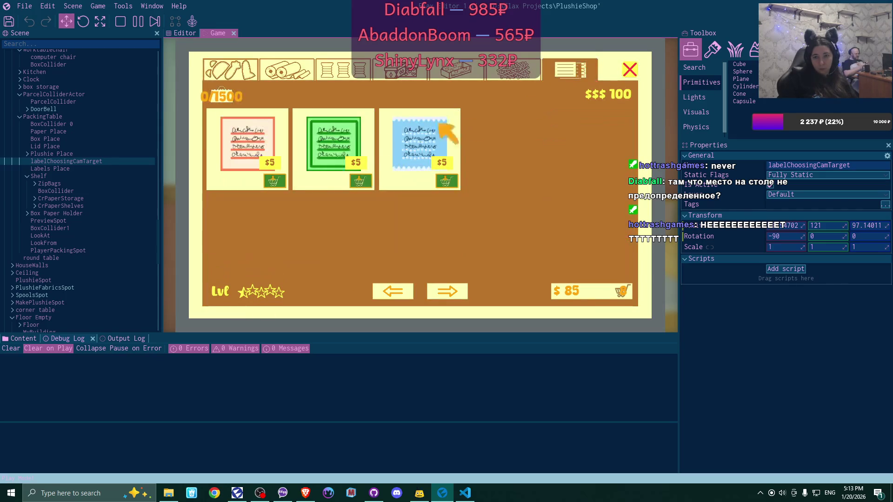
click(446, 182)
click(361, 182)
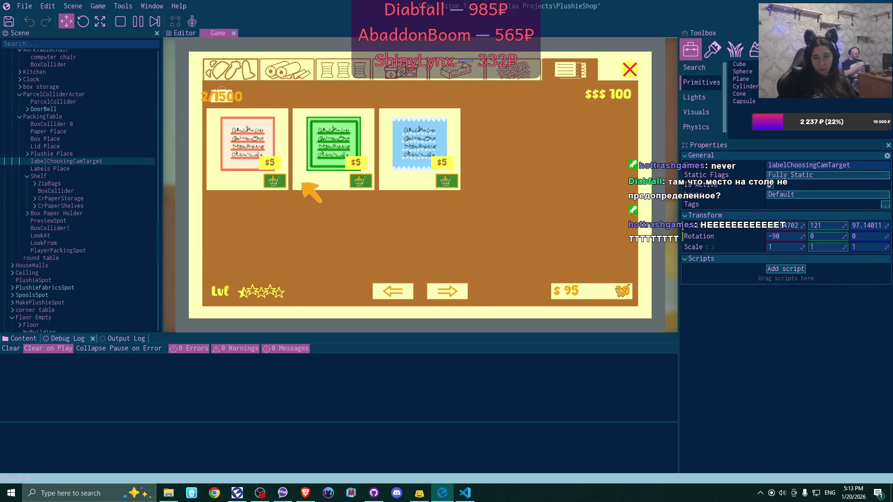
click(618, 293)
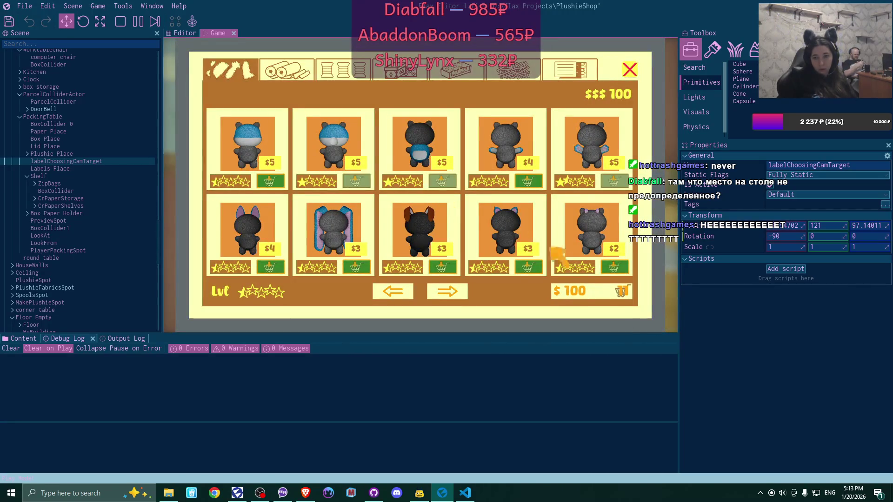
click(583, 291)
click(607, 297)
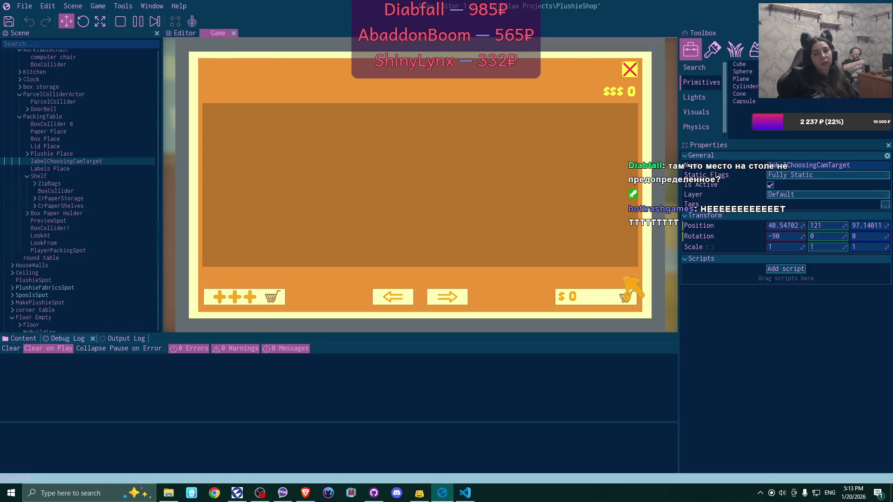
click(630, 69)
- Leave the laptop, return to it, and open the new inbox message about an online shop
click(626, 288)
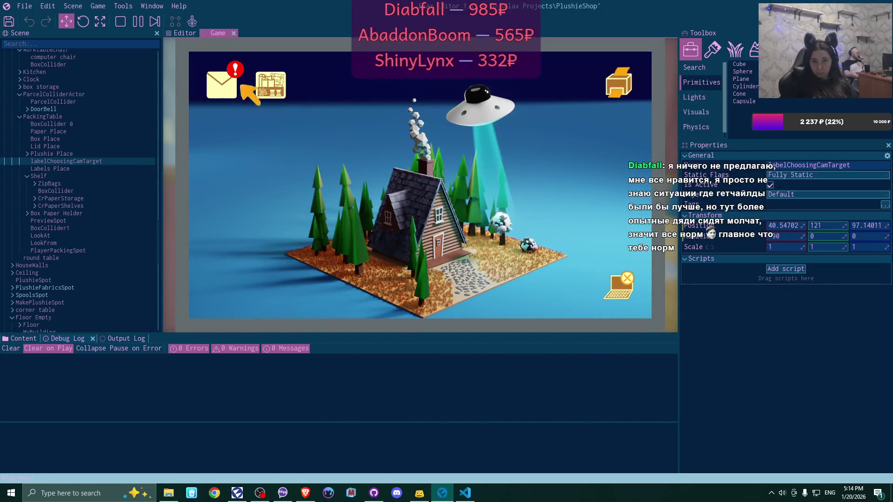
click(240, 86)
click(339, 158)
- Follow the letter's Open Shop link, close the letter and Bmail, then open and close the empty online shop
click(420, 291)
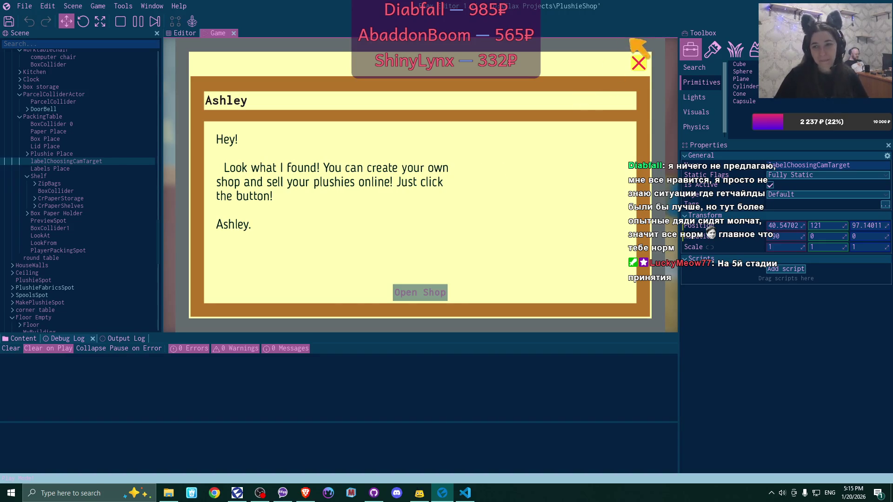
click(639, 61)
click(638, 65)
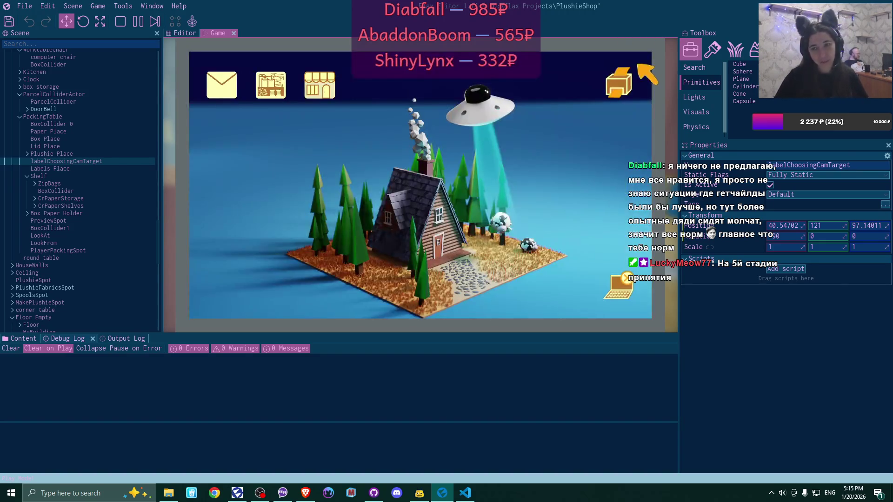
click(320, 93)
click(418, 216)
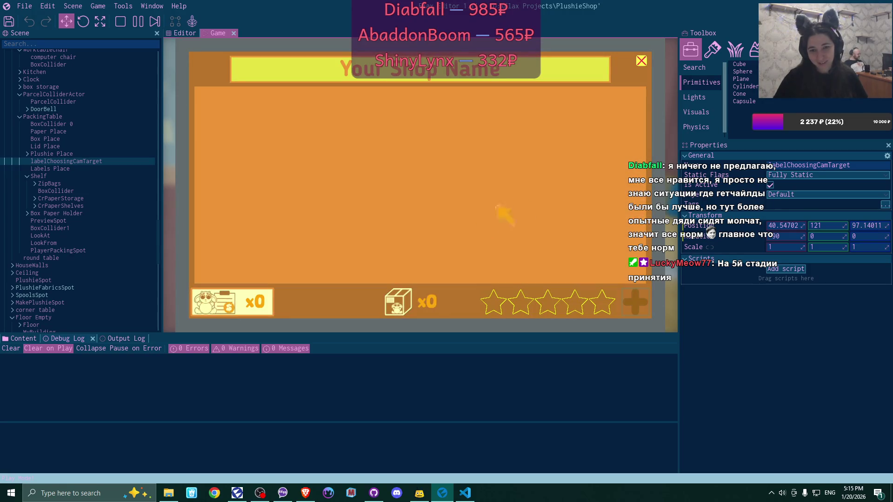
click(641, 61)
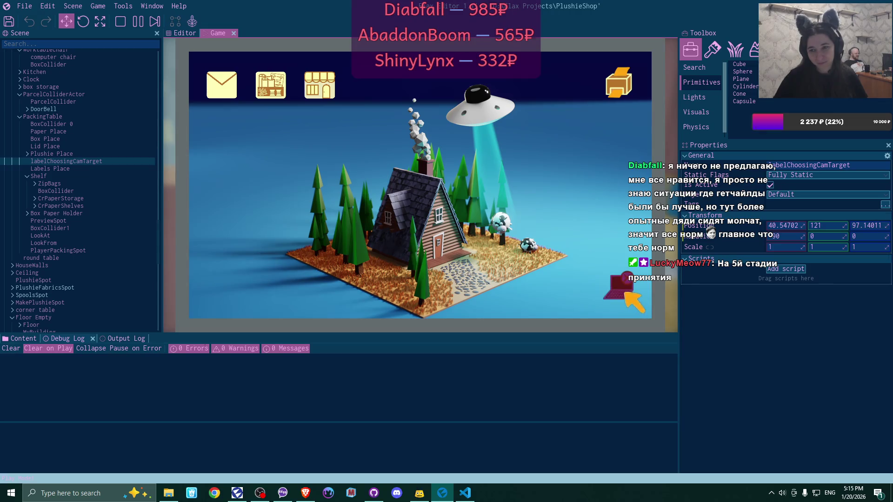
click(619, 286)
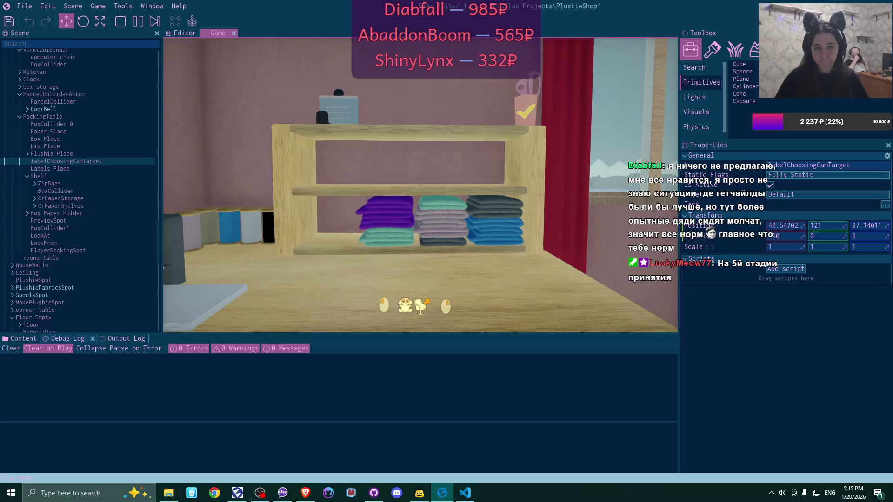
click(421, 305)
click(537, 98)
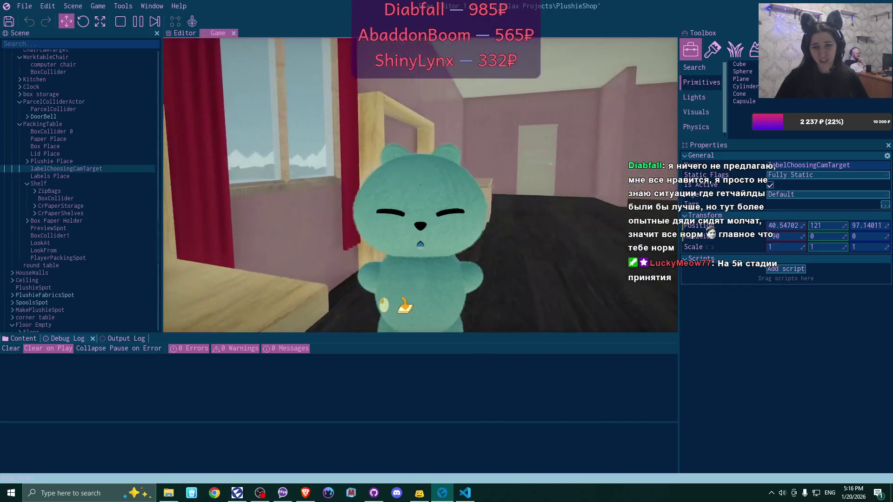
click(405, 304)
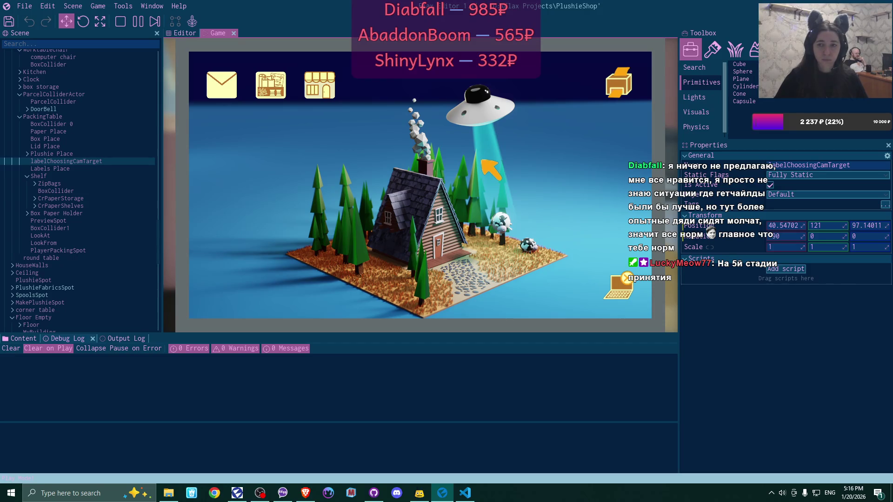
- List the blue, dark, pink bear and green bear plushies at $25 each, then go to the packing table
click(323, 88)
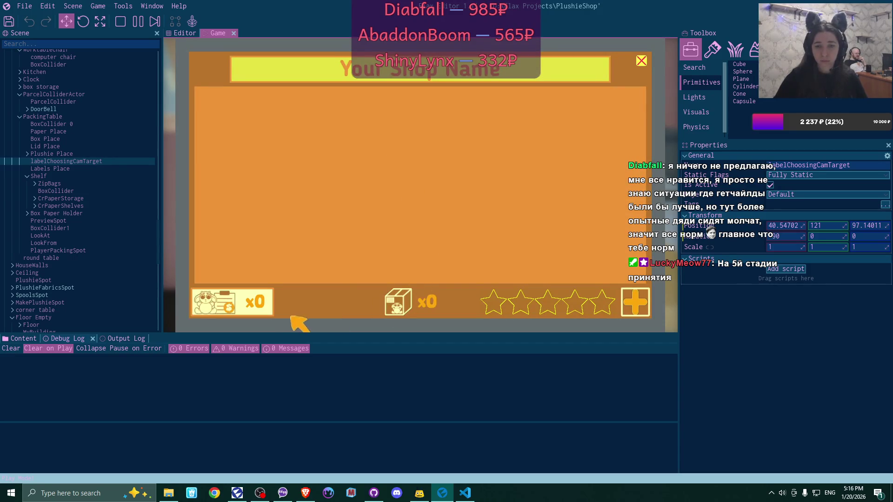
click(635, 302)
click(513, 279)
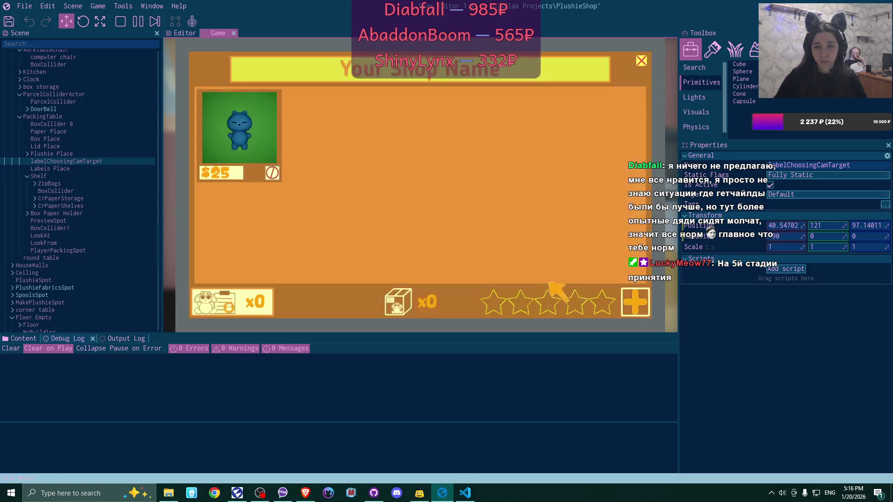
click(635, 302)
click(512, 278)
click(635, 302)
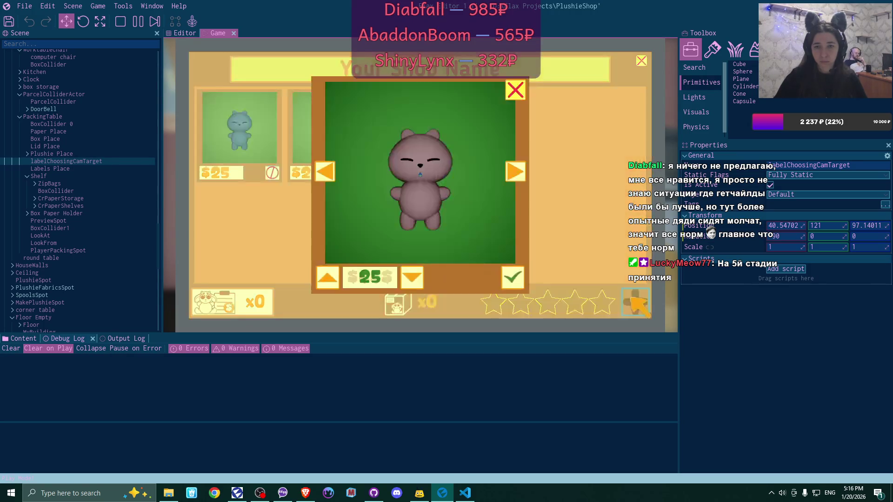
click(513, 279)
click(635, 302)
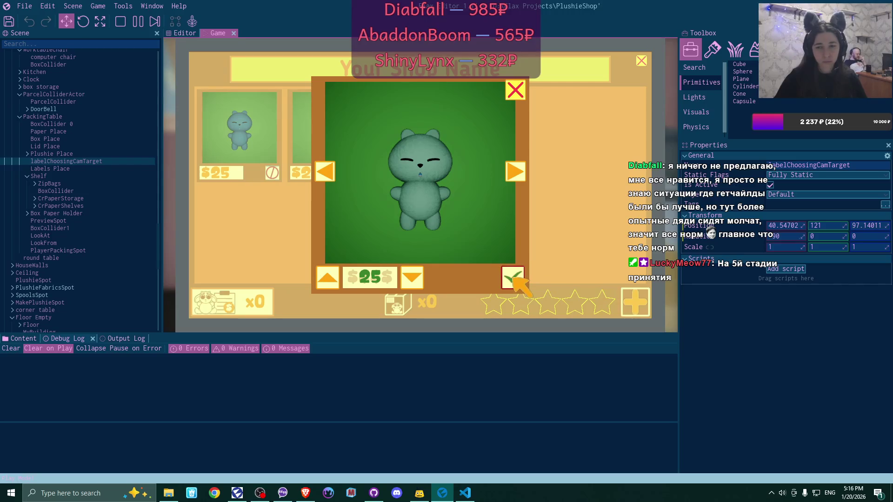
click(514, 279)
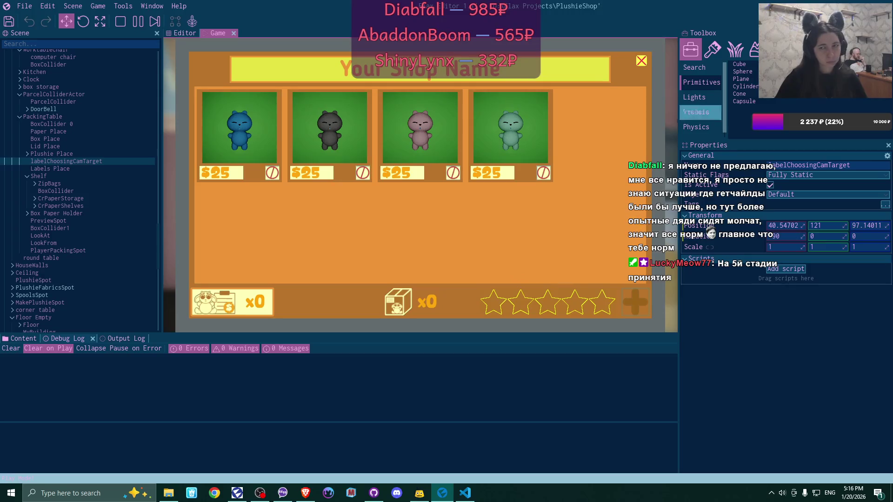
click(641, 60)
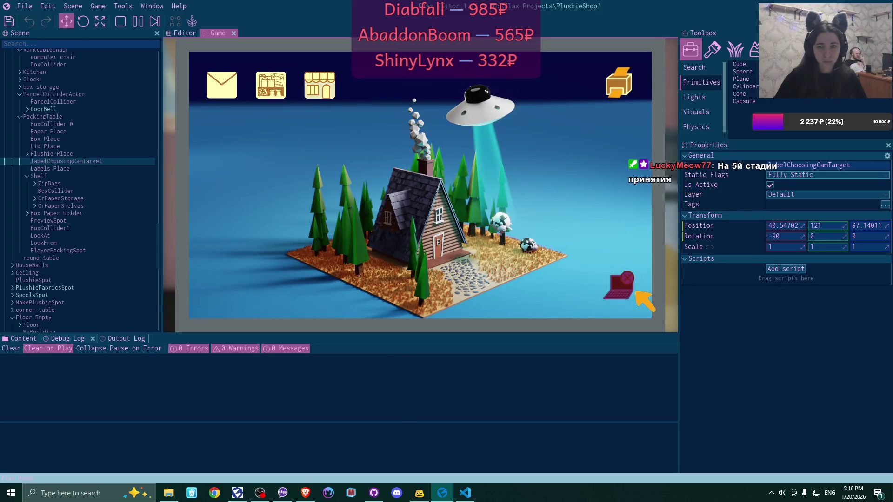
click(633, 298)
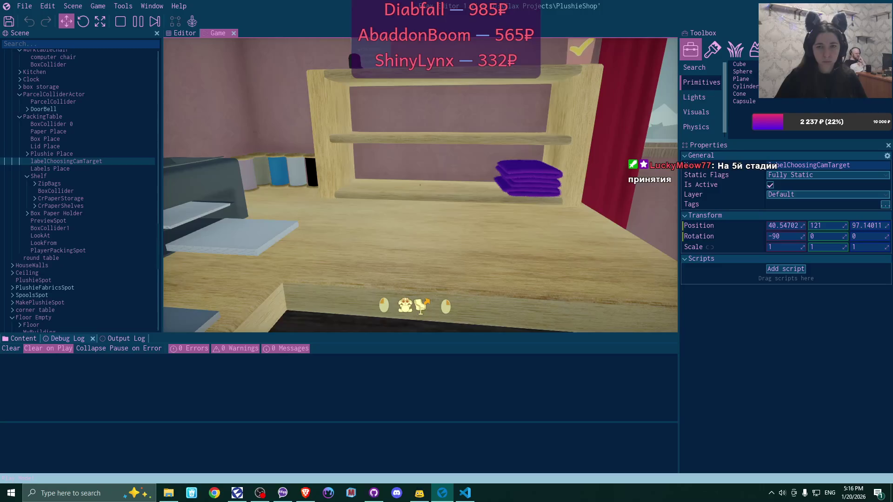
- Step back from the packing table into the wider room with Escape
key(Escape)
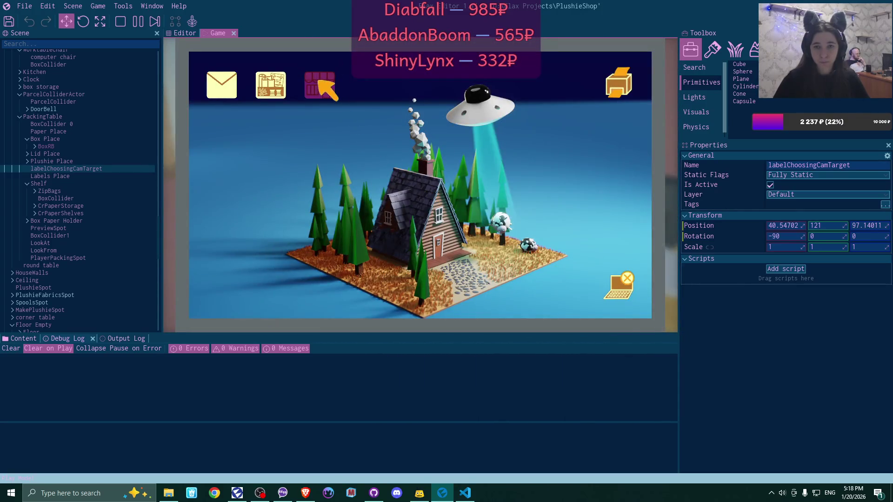
- Print address labels for all four plushie listings in the online shop
click(320, 81)
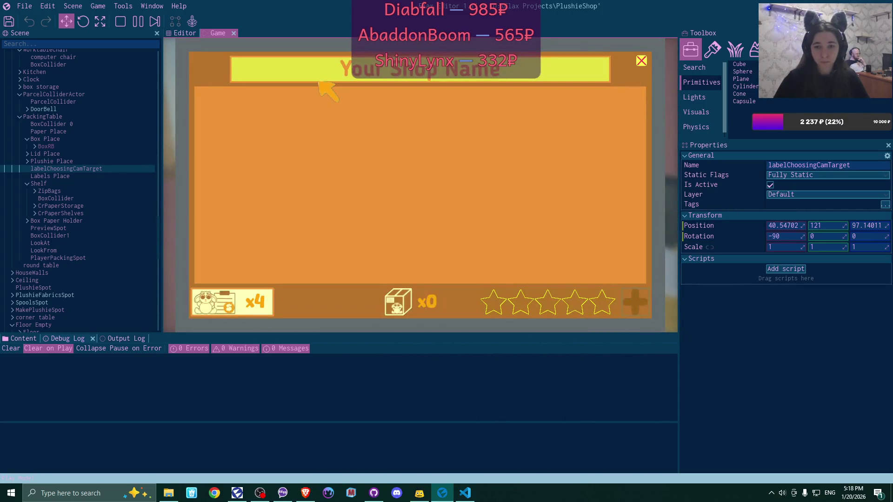
click(227, 306)
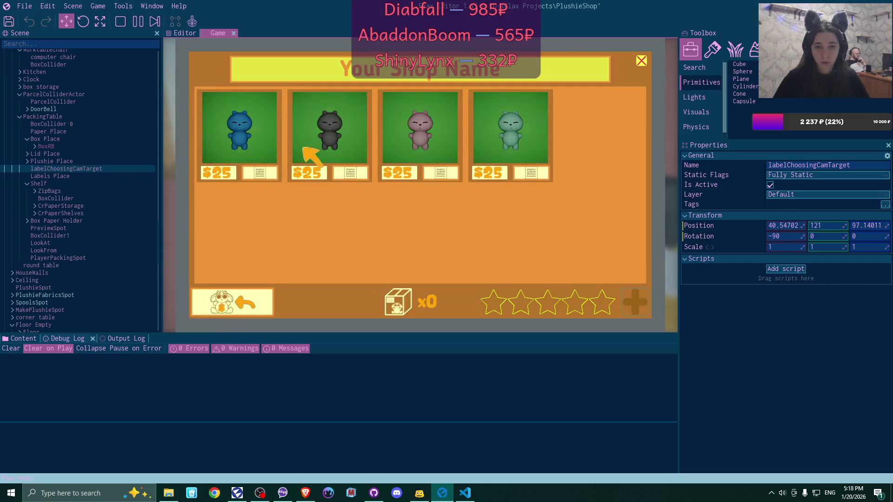
click(268, 170)
click(351, 173)
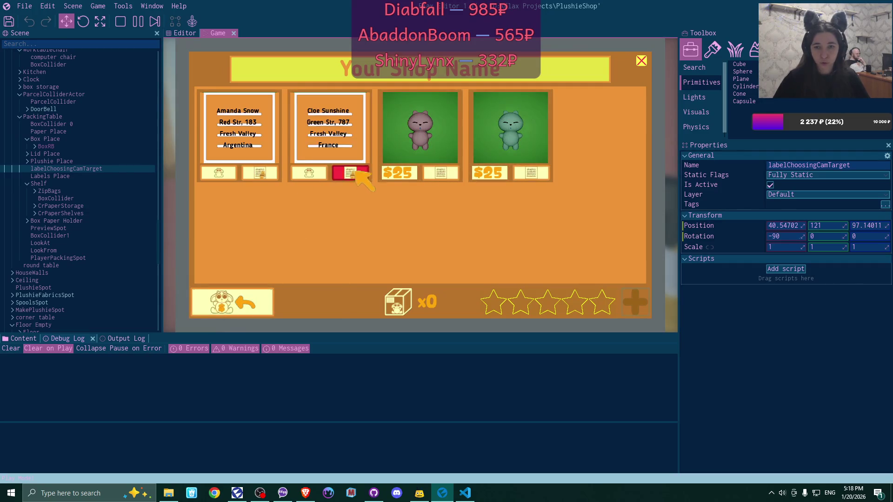
click(441, 173)
click(544, 172)
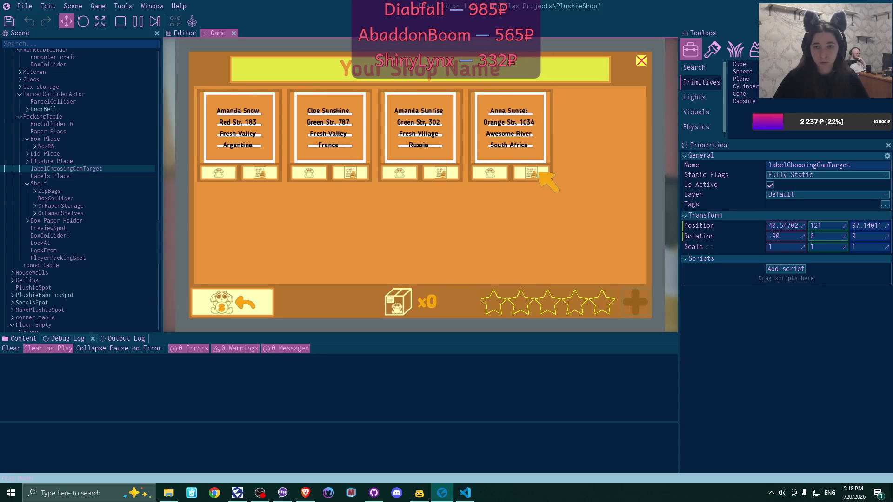
click(642, 61)
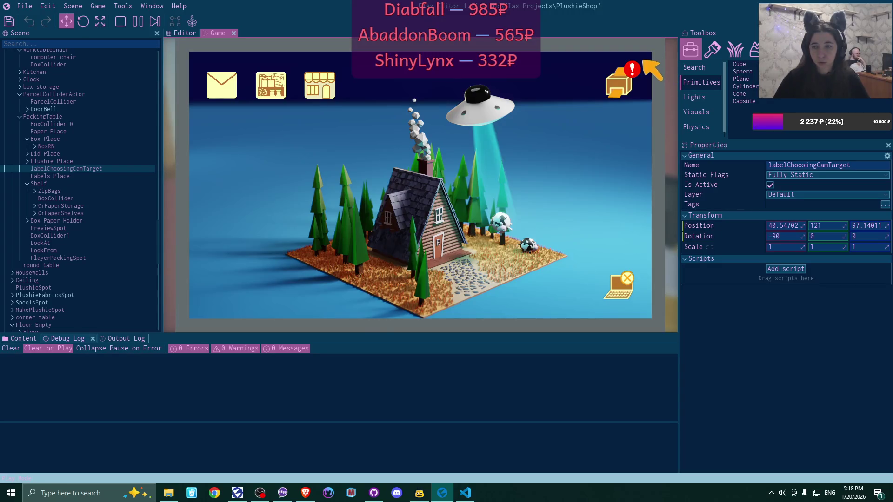
- Choose one address label from the label-choice panel to carry
click(628, 72)
click(290, 170)
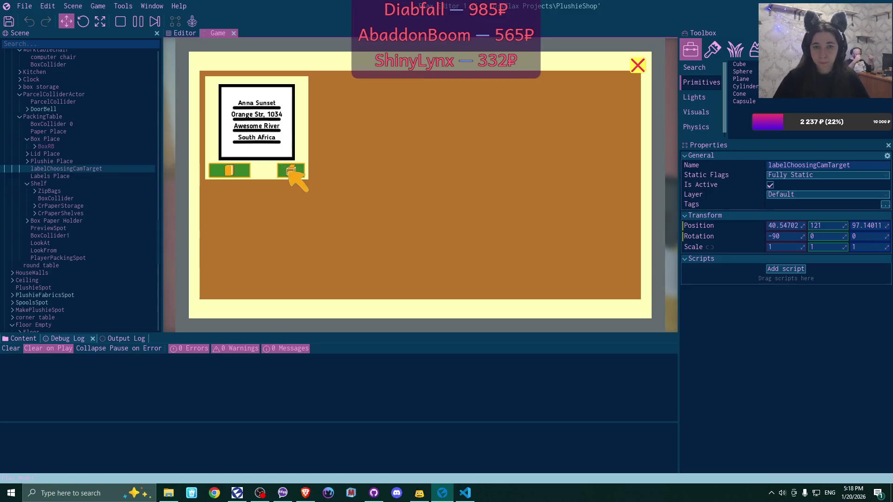
click(639, 66)
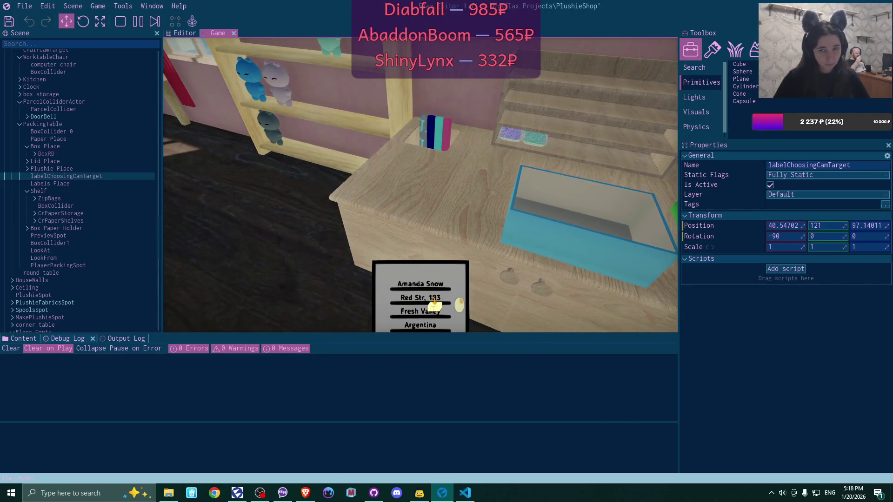
- Place the label on the packing table, grab the teal plushie, pause with F6, and return to the scene editor
click(434, 303)
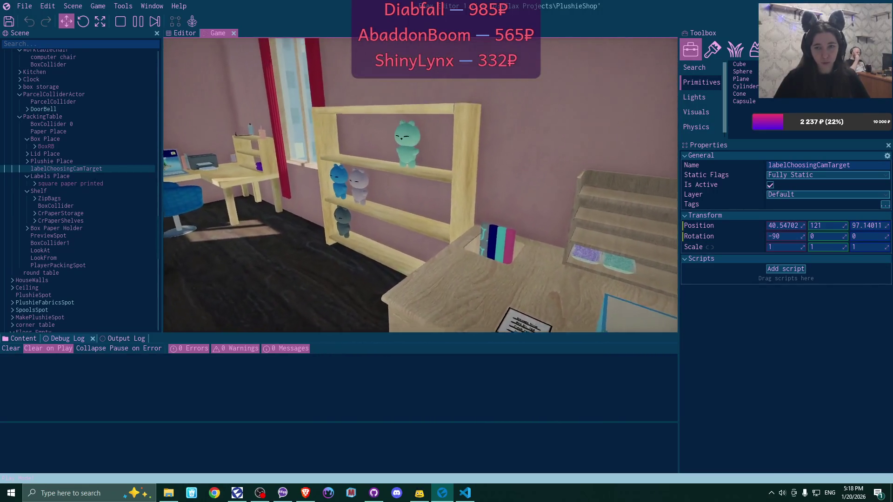
click(410, 179)
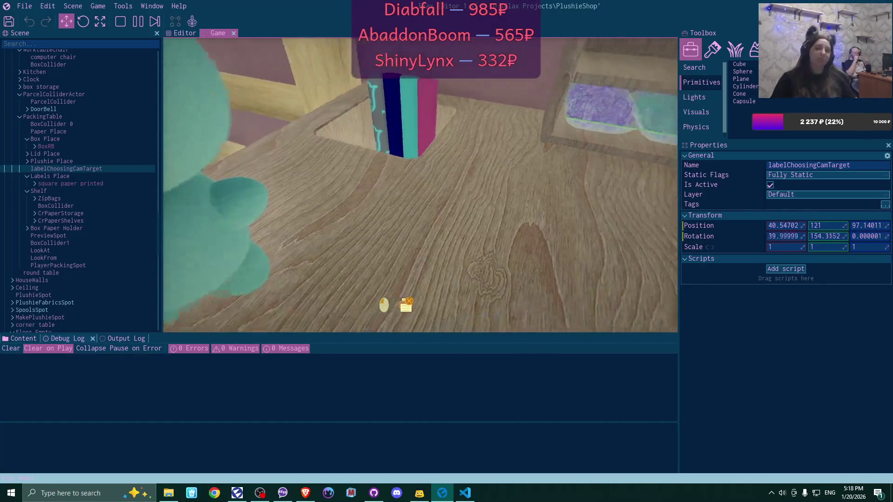
key(F6)
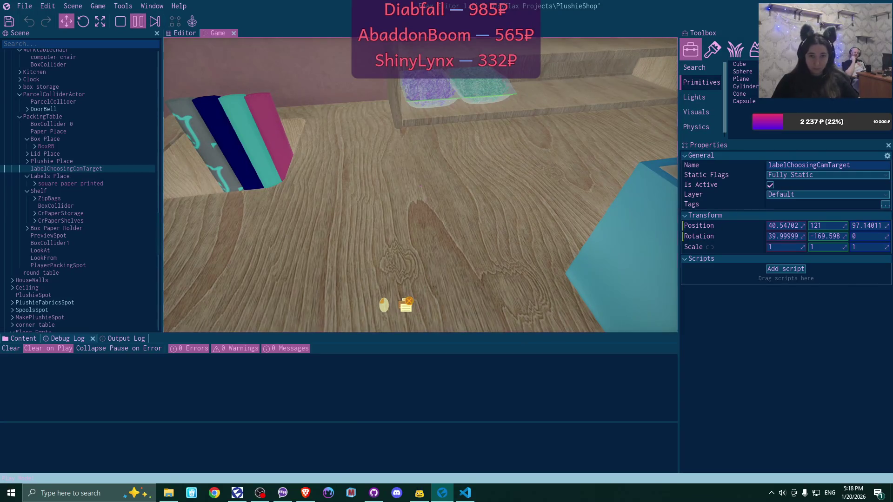
click(184, 33)
- Navigate to the packing table and put labelChoosingCamTarget above the box at 43.54702, 121, 127.1401
key(w)
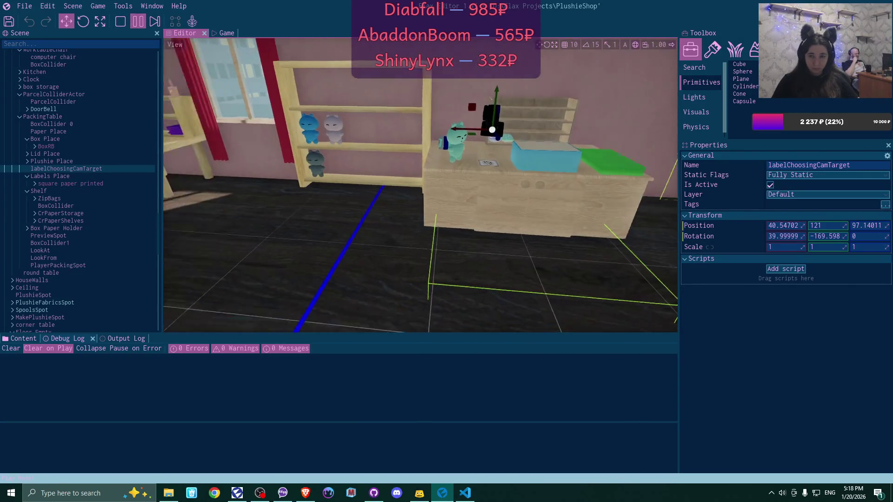
key(a)
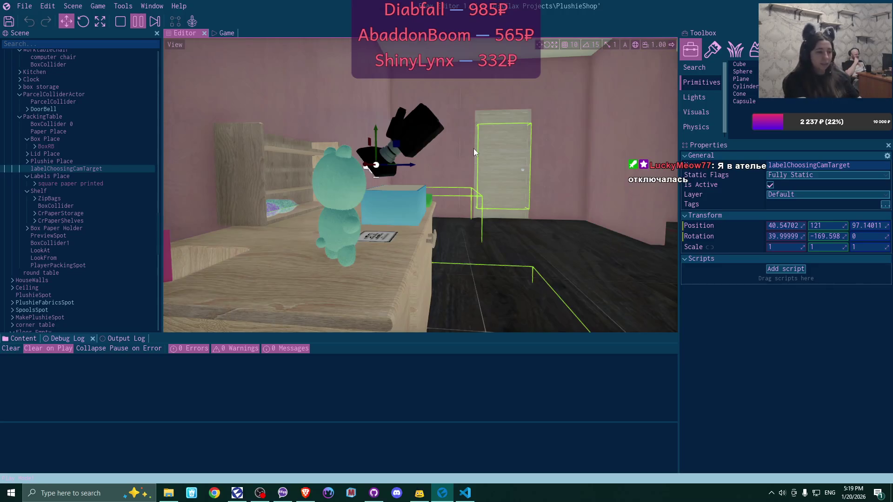
drag(478, 175, 386, 184)
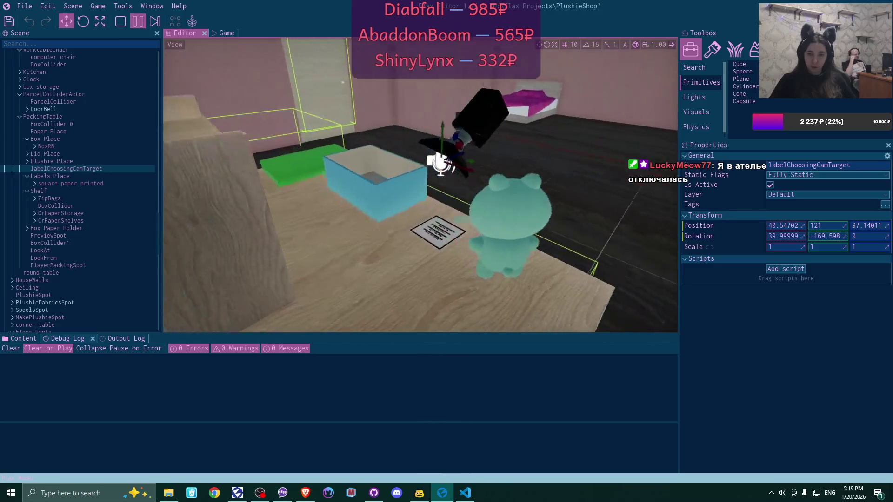
scroll(420, 186, up, 5)
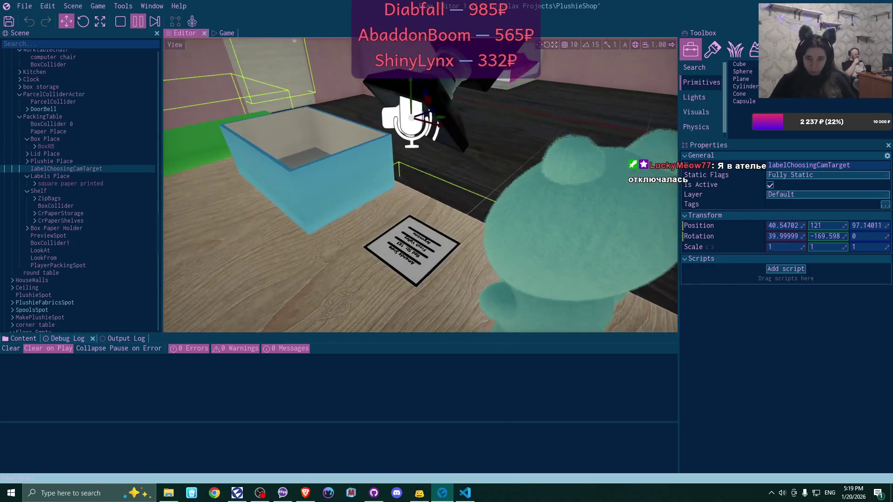
scroll(433, 213, down, 3)
drag(446, 204, 434, 213)
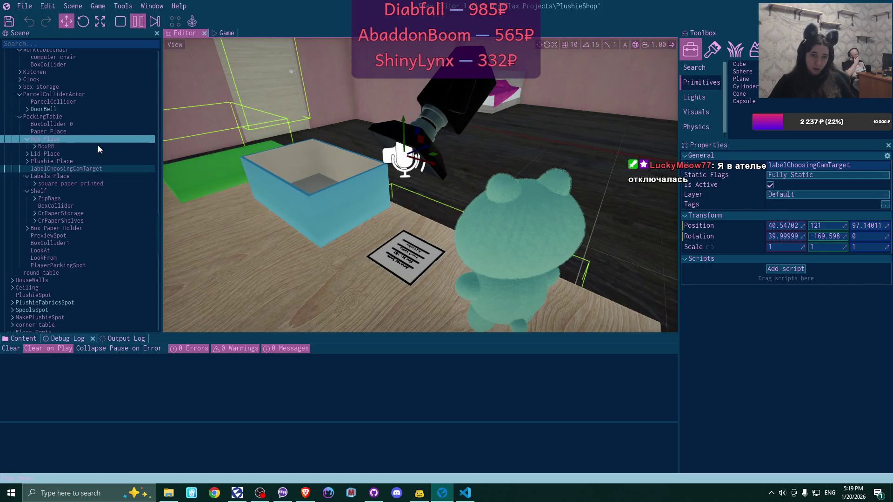
click(90, 168)
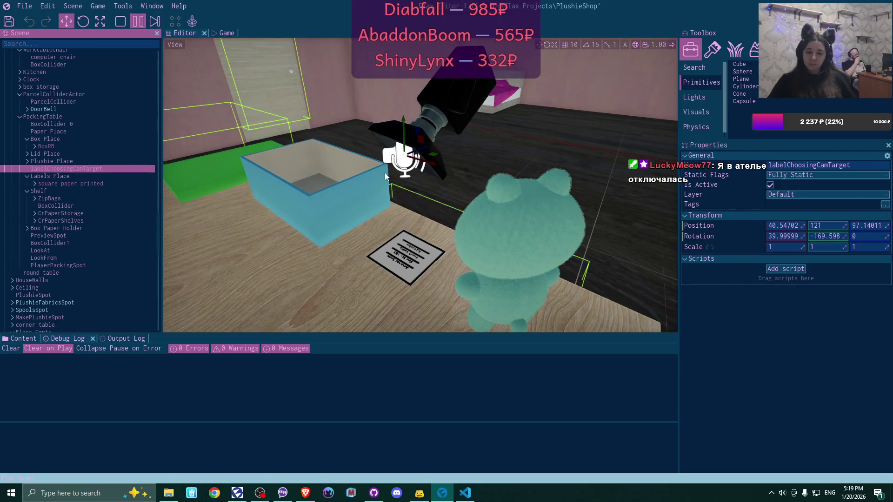
drag(383, 178, 326, 135)
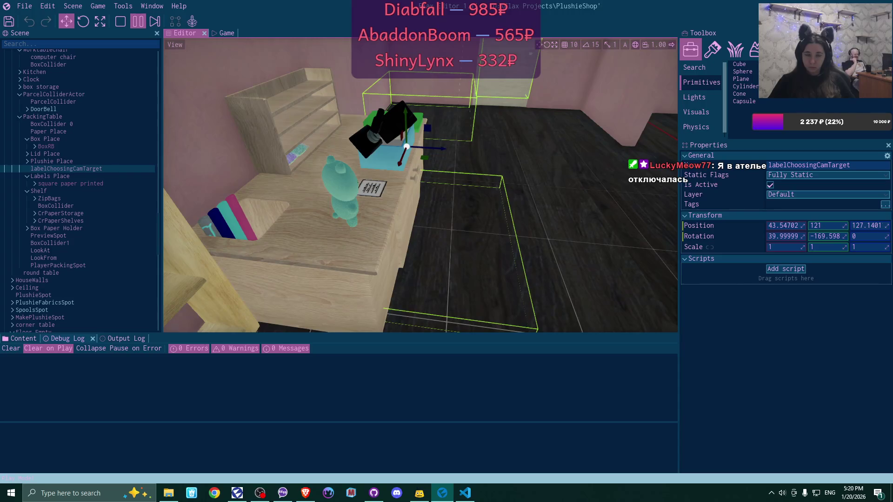
- Resume the game to test the label close-up, then pause with the target's rotation at 39.84, -179.2, 0
click(229, 36)
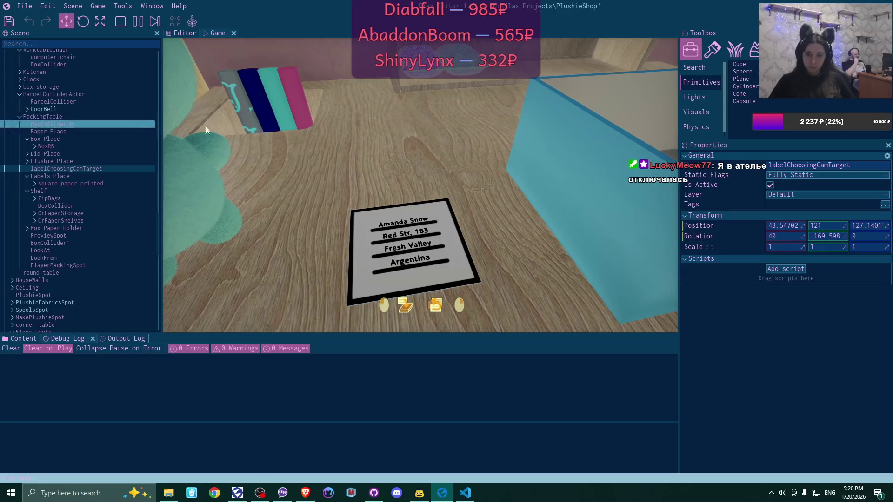
click(450, 148)
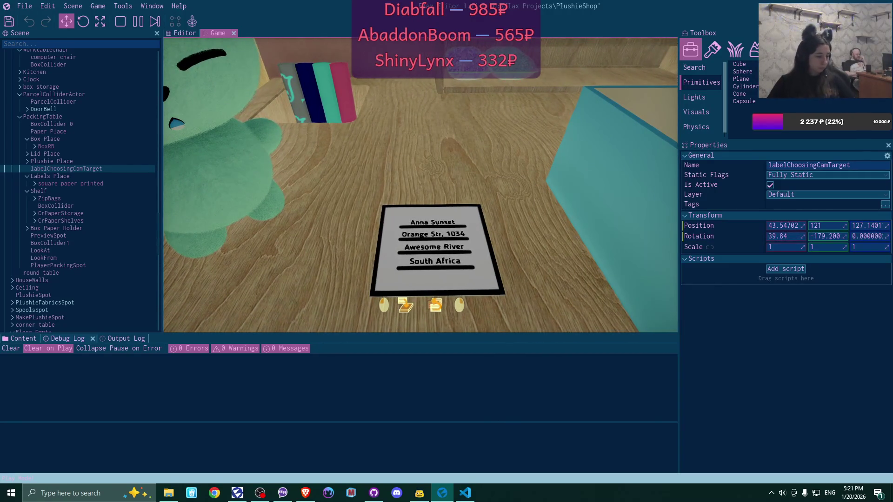
key(F6)
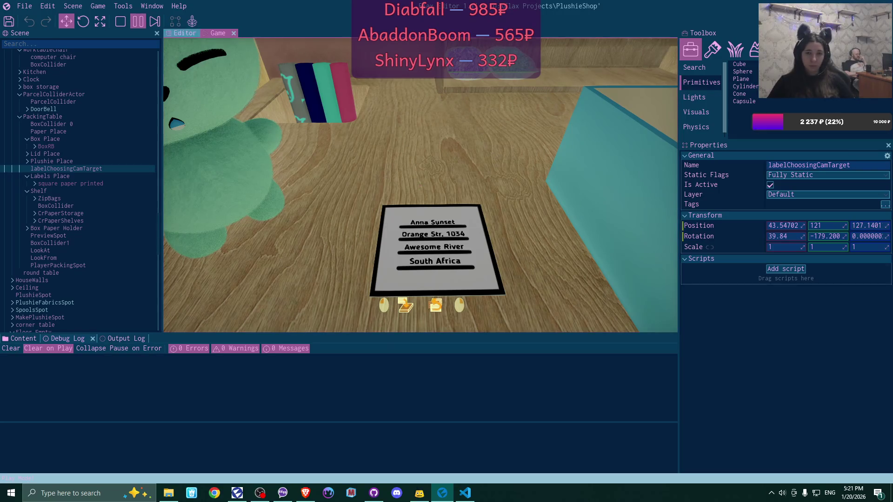
- Switch the scene view's gizmo to world space, move closer to the camera target, then start Play In Editor
click(181, 33)
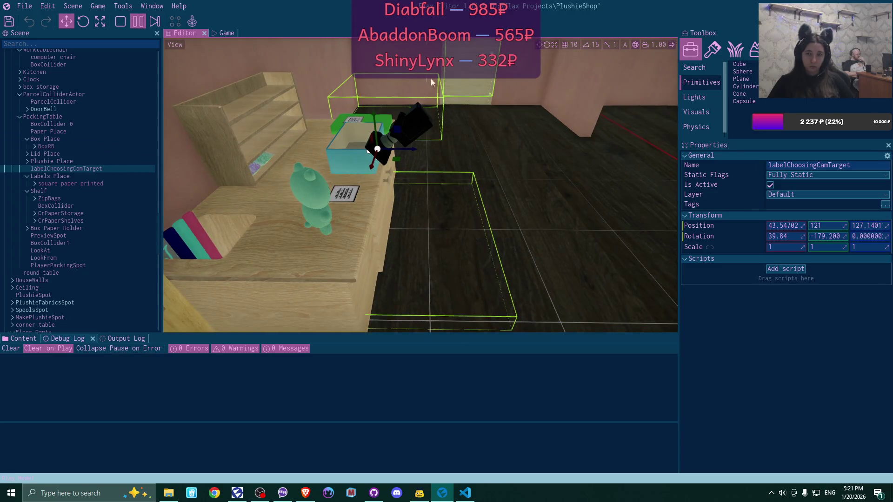
click(638, 46)
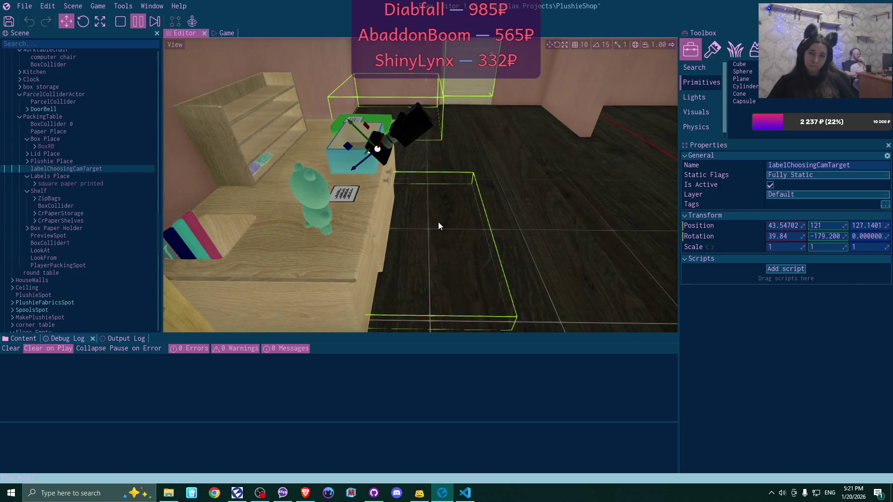
scroll(420, 185, up, 3)
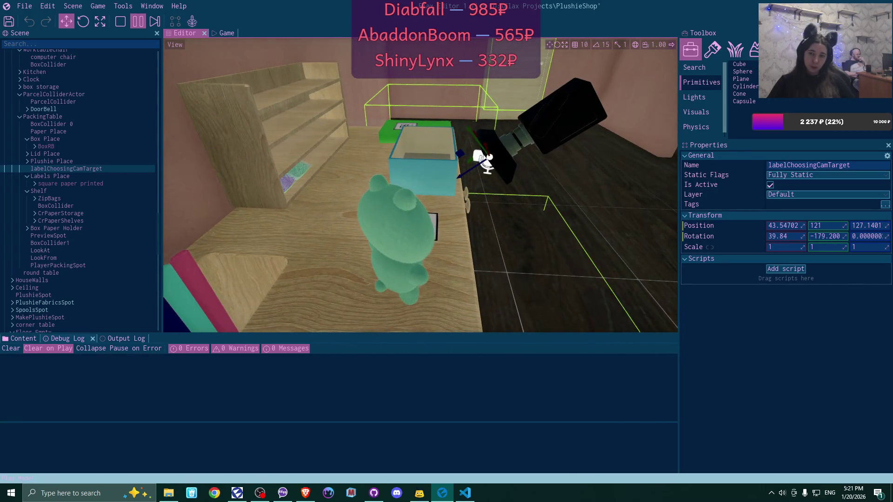
key(d)
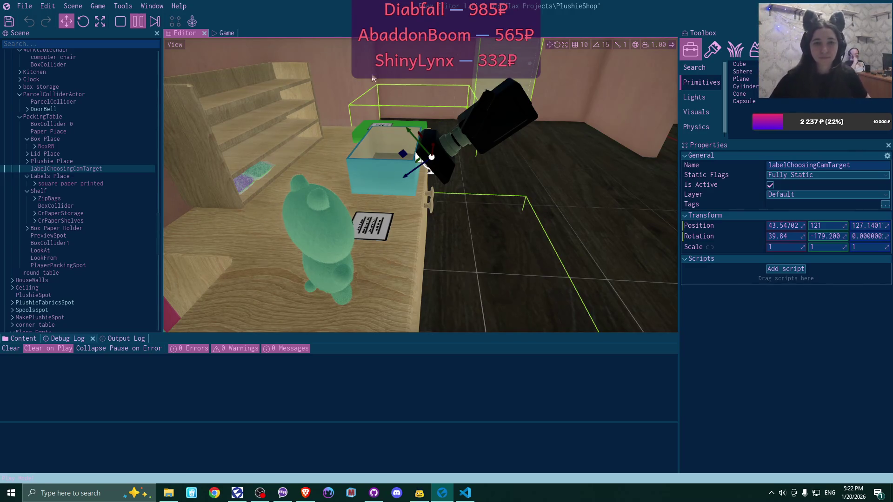
click(120, 22)
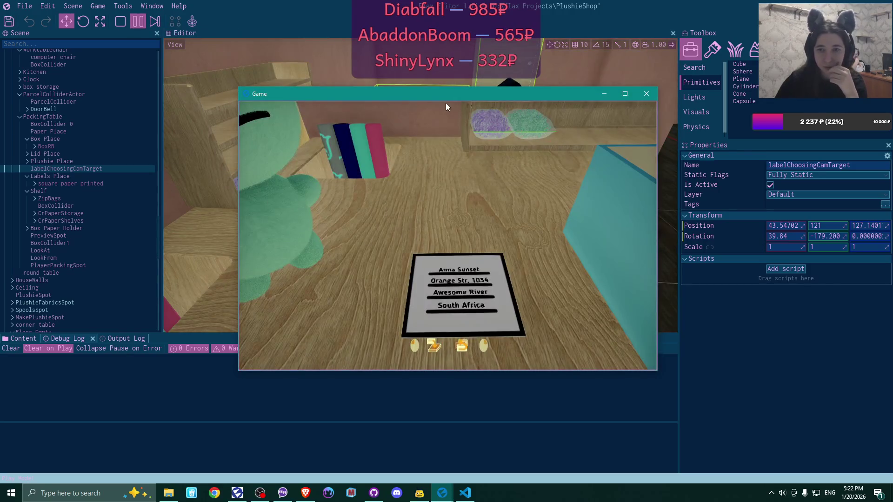
- Move the Game window aside, select labelChoosingCamTarget, and keep testing the label close-up
mouse_move(476, 94)
mouse_down()
mouse_move(582, 231)
mouse_move(659, 182)
mouse_up()
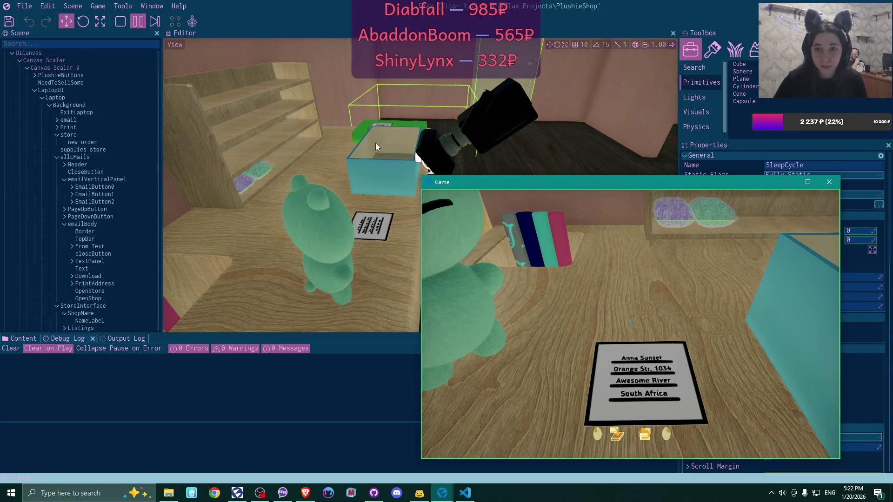
scroll(151, 175, down, 15)
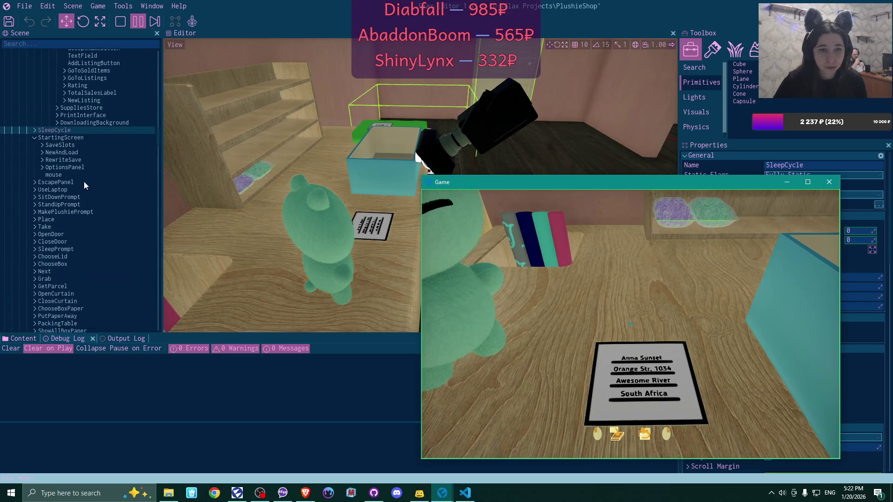
scroll(84, 185, down, 15)
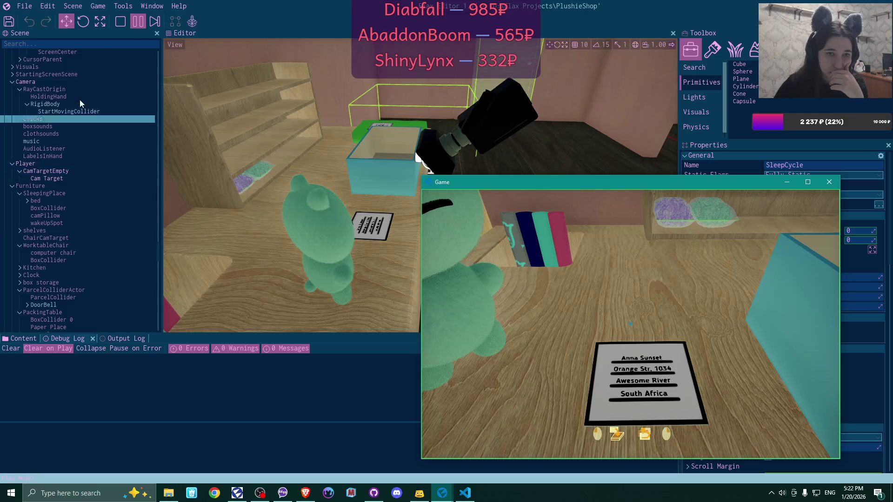
scroll(93, 195, down, 4)
scroll(97, 205, down, 2)
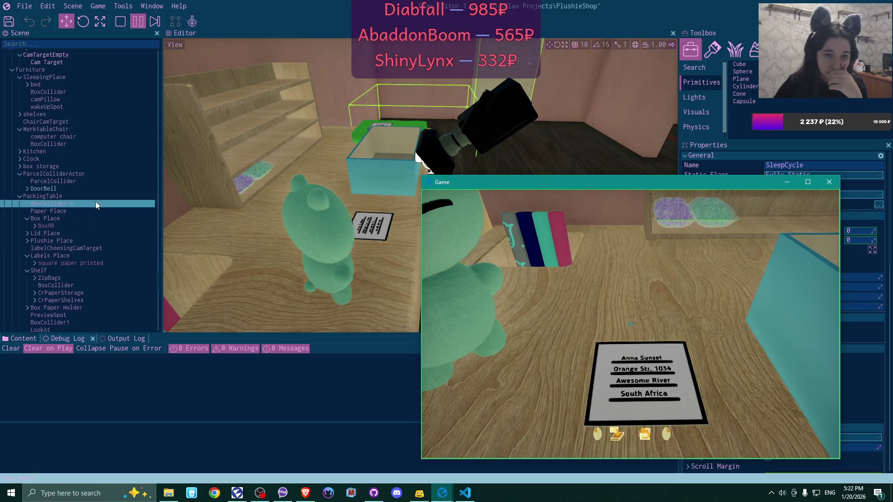
click(89, 225)
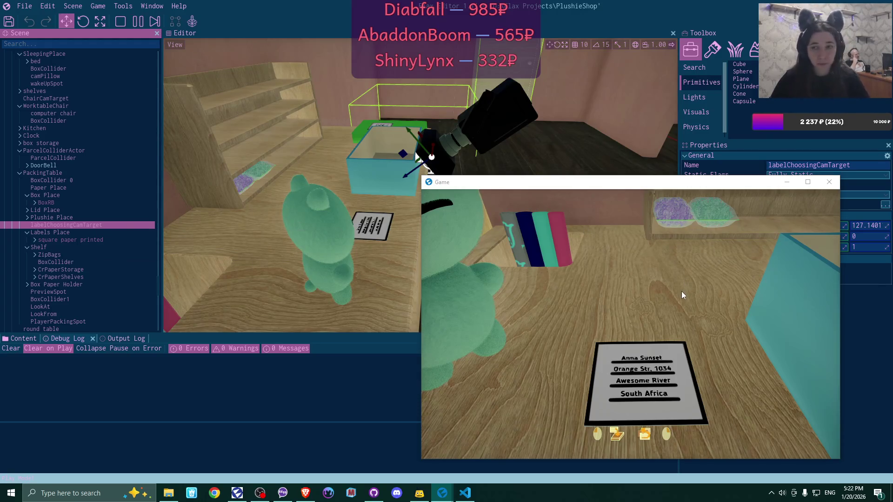
click(630, 325)
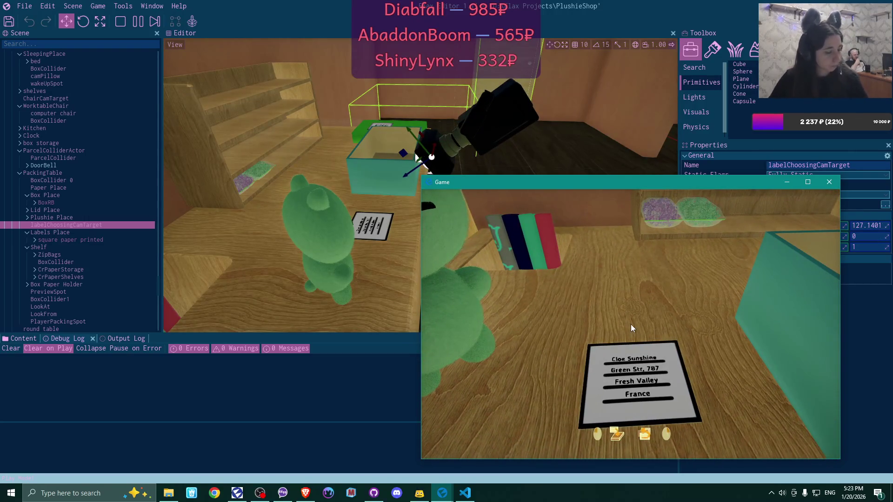
- Stop play, dock the Game window back beside the scene view, and switch to VS Code
key(F5)
mouse_move(685, 181)
mouse_down()
mouse_move(501, 188)
mouse_move(424, 179)
mouse_up()
click(465, 492)
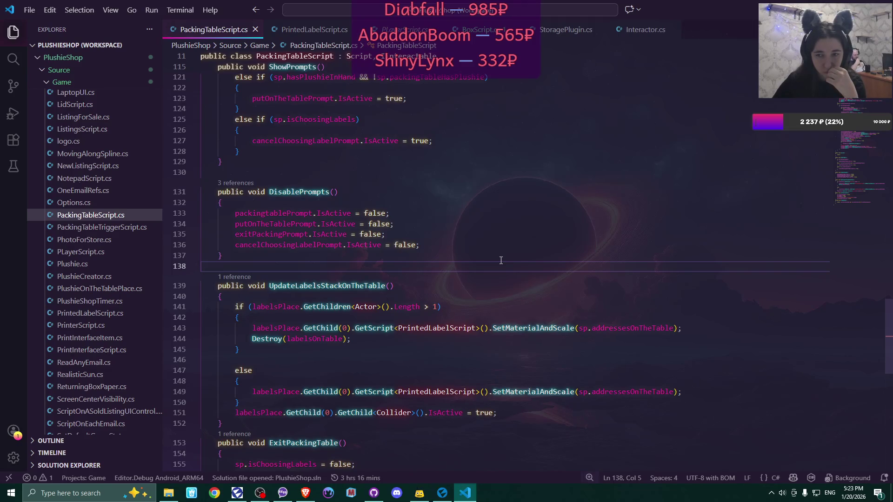
scroll(501, 260, down, 4)
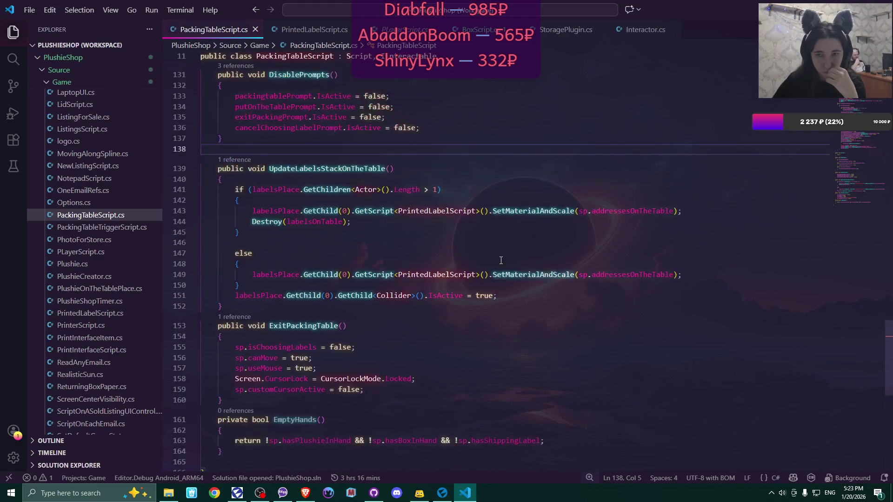
scroll(501, 260, up, 15)
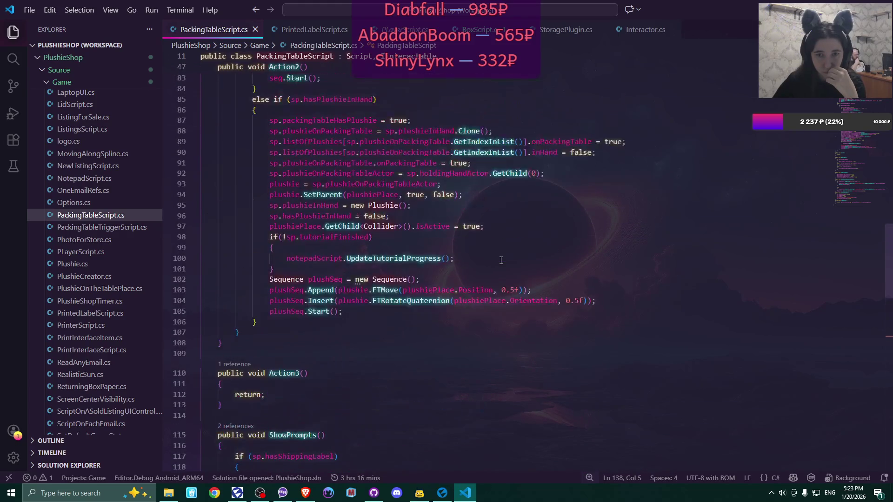
scroll(501, 260, down, 3)
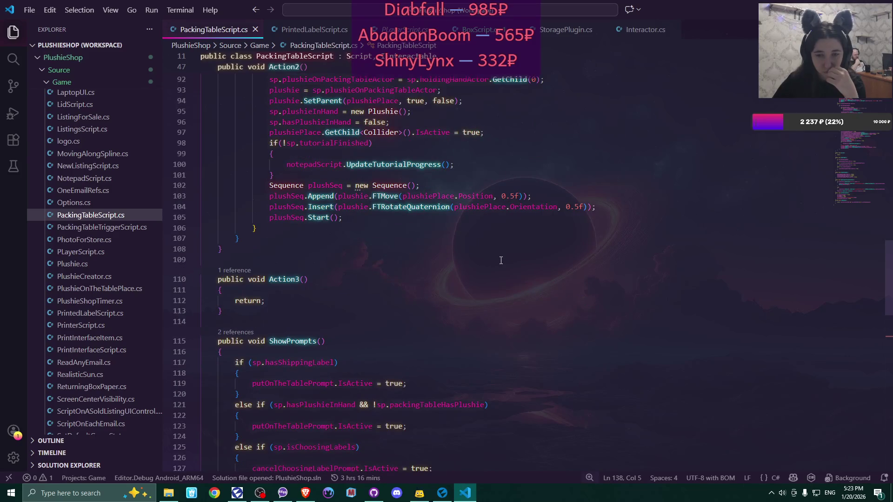
scroll(501, 260, down, 2)
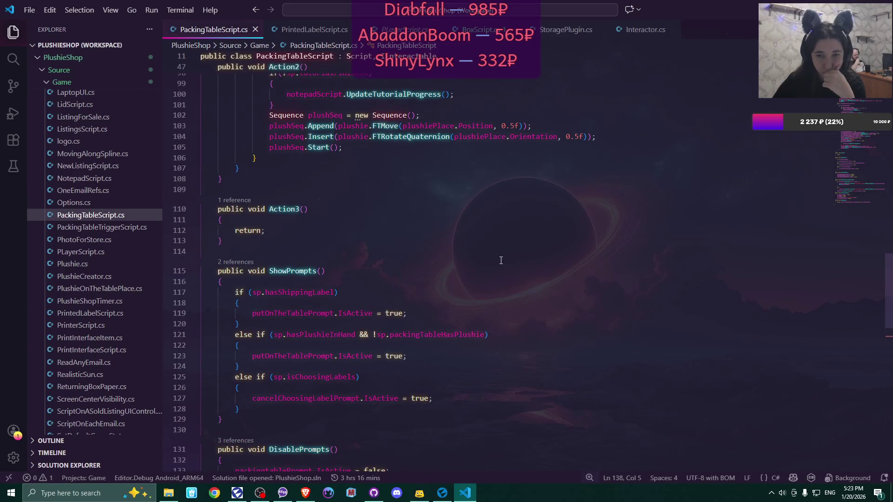
scroll(501, 260, up, 7)
scroll(501, 261, up, 7)
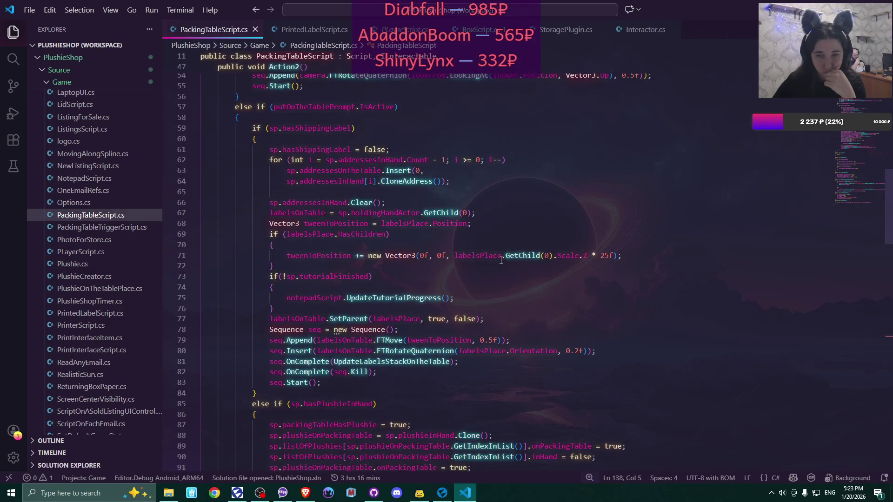
scroll(501, 260, up, 8)
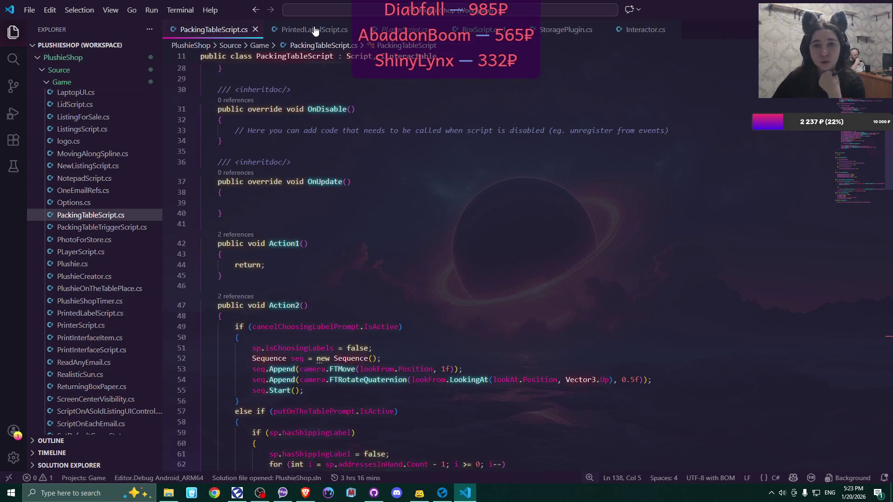
- Switch to PrintedLabelScript.cs and scroll to the CameraTarget code in Action1
key(ctrl+Tab)
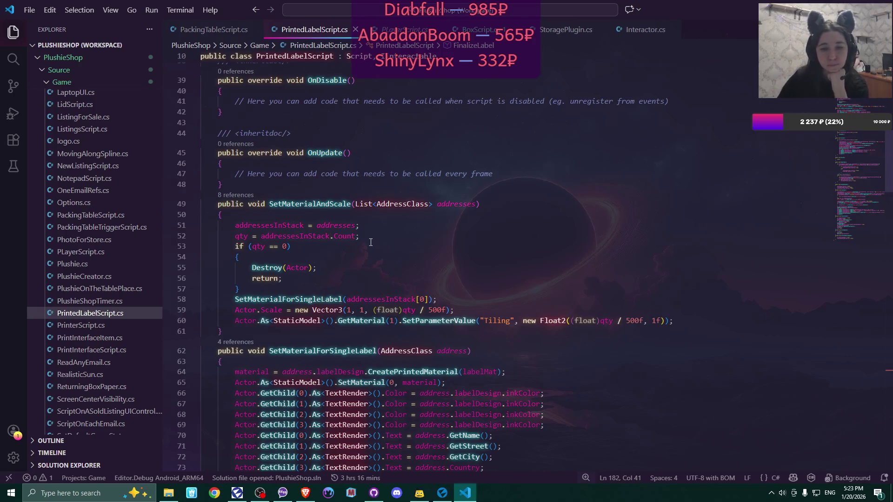
scroll(551, 177, up, 6)
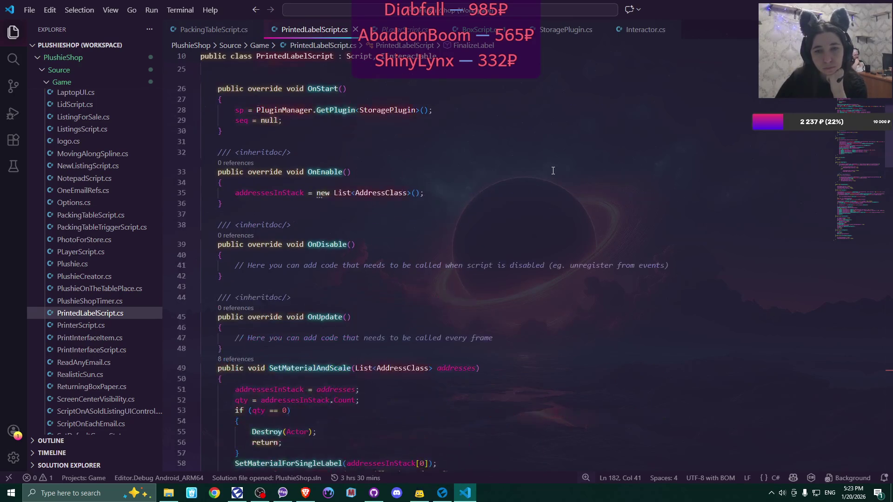
scroll(553, 171, down, 16)
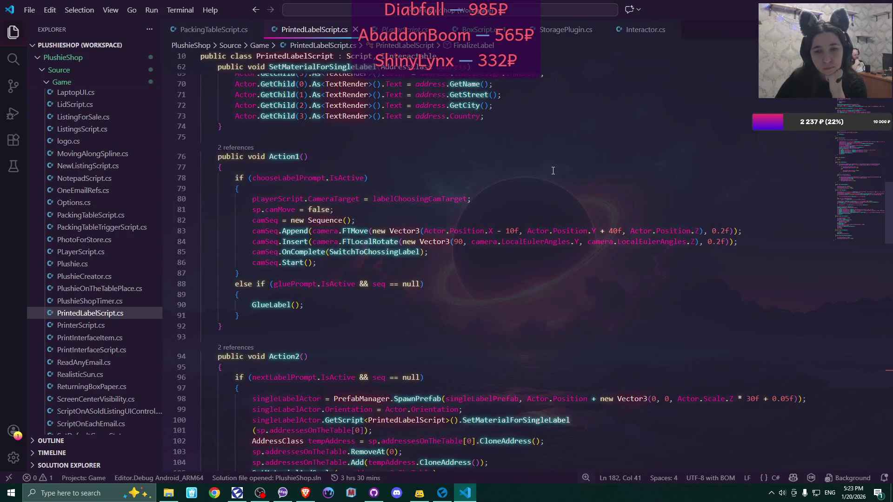
scroll(552, 171, down, 2)
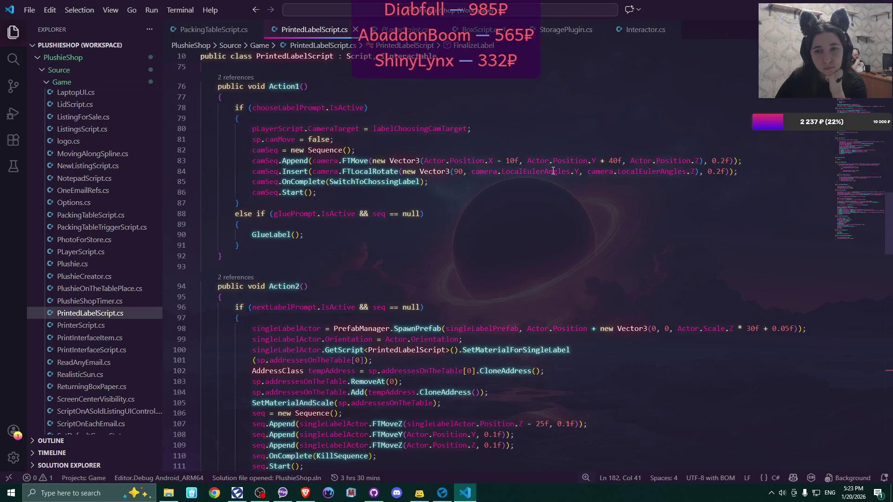
- Jump from labelChoosingCamTarget on line 80 to its field declaration with F12
click(308, 129)
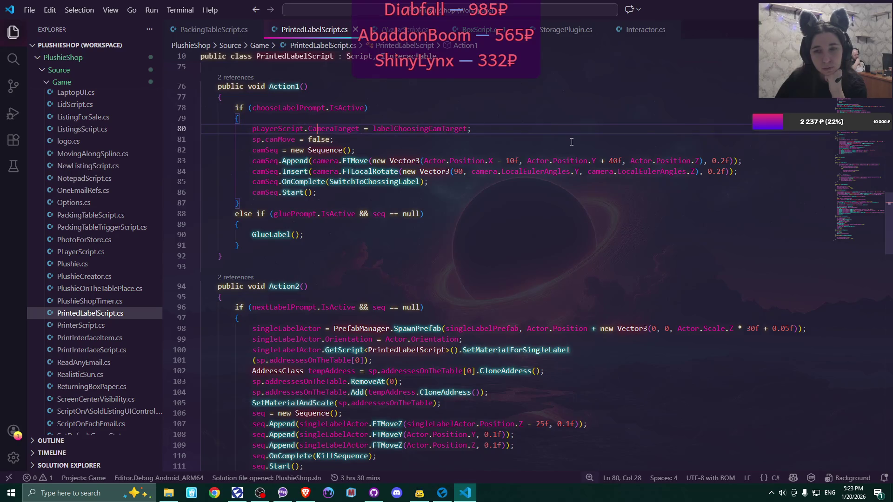
click(446, 130)
double_click(443, 129)
key(ctrl+c)
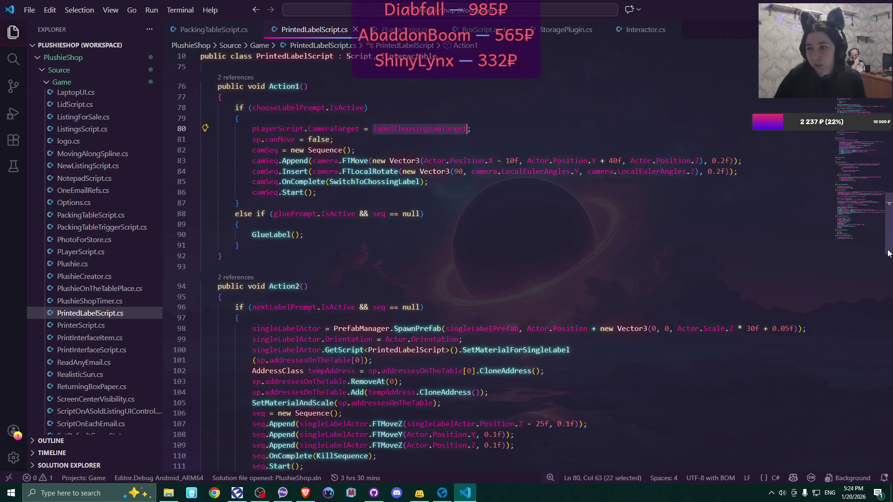
key(F12)
scroll(888, 160, down, 5)
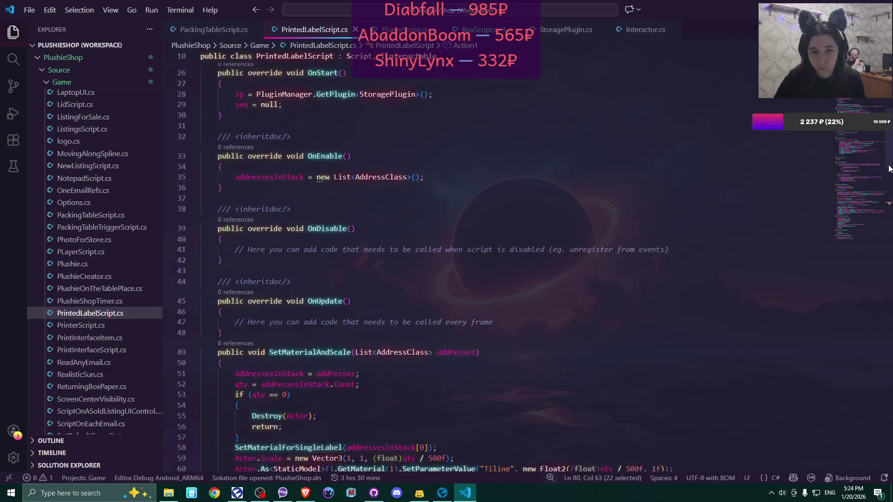
scroll(888, 161, up, 3)
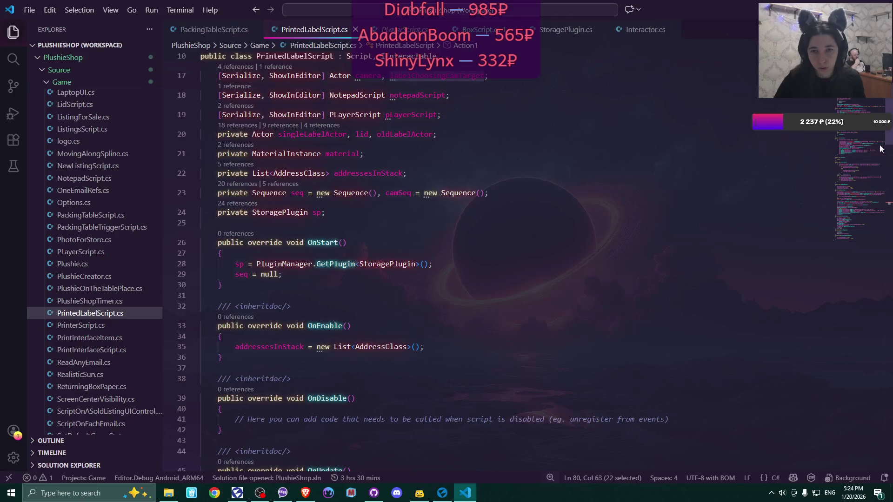
click(287, 276)
key(Return)
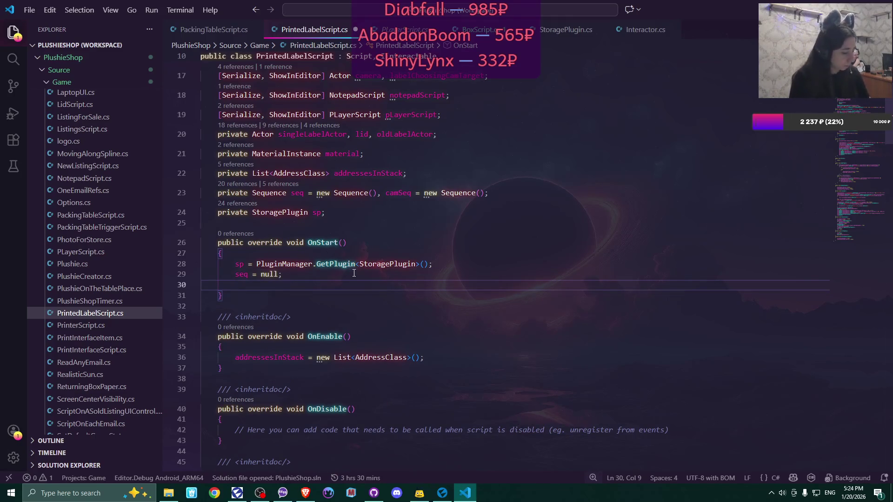
key(ctrl+v)
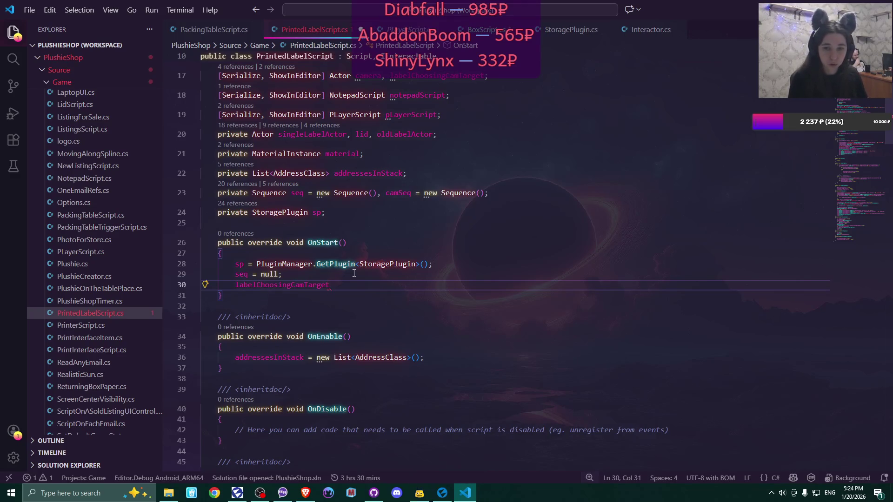
text(.Orientation)
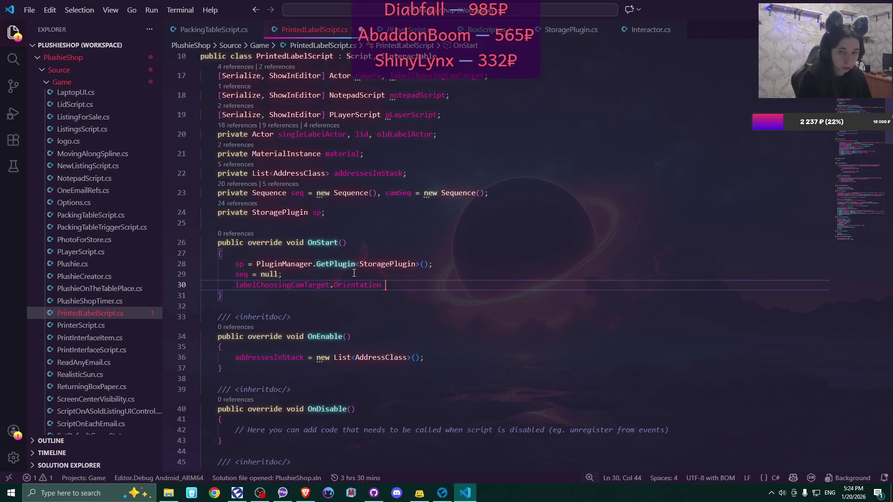
text( =)
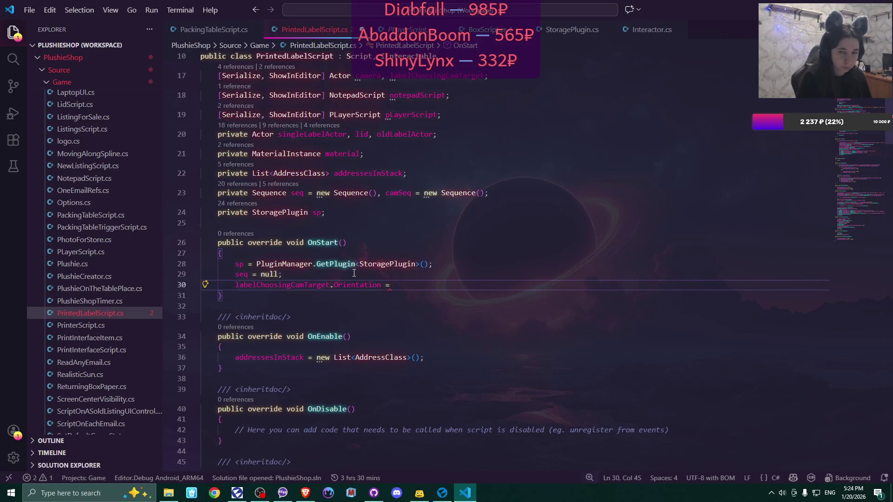
key(BackSpace)
key(BackSpace)
key(BackSpace)
text(Look)
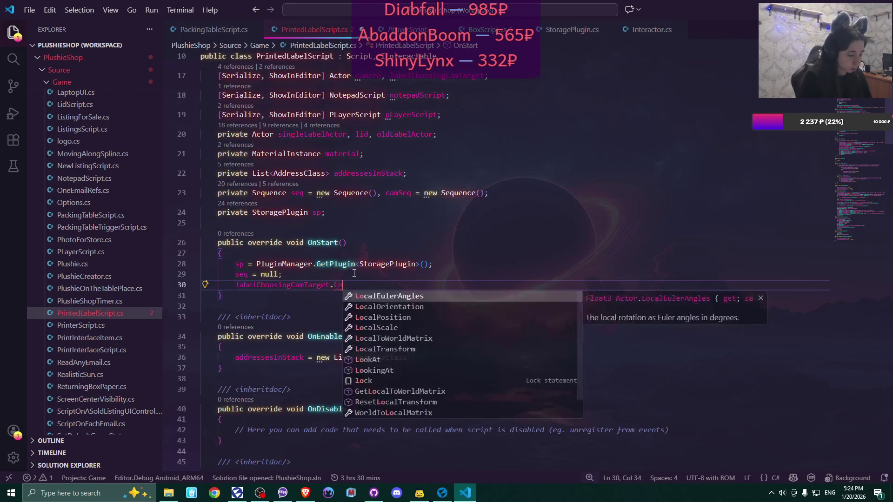
key(Tab)
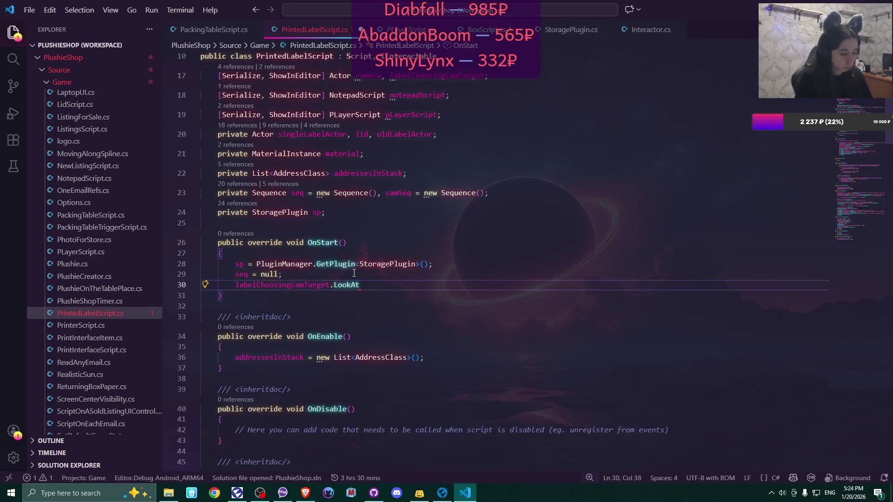
text(()
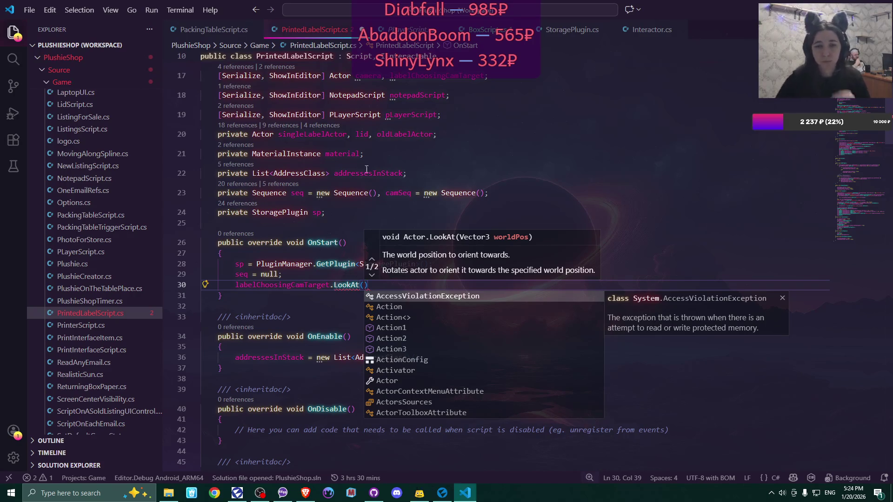
click(464, 165)
scroll(465, 165, up, 3)
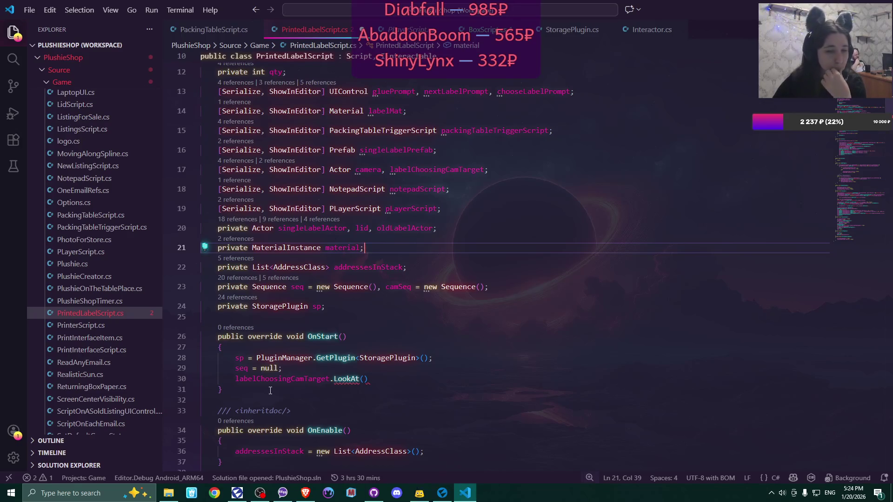
mouse_move(235, 379)
drag(236, 379, 369, 379)
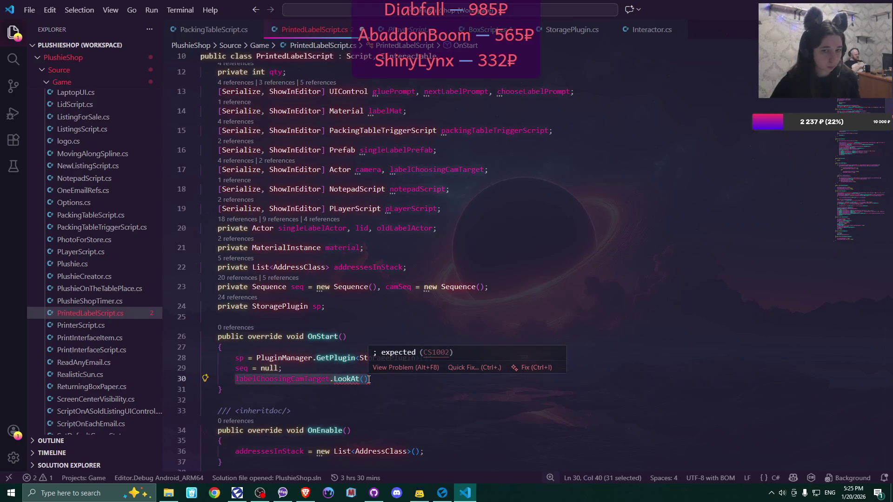
key(BackSpace)
click(323, 368)
key(Delete)
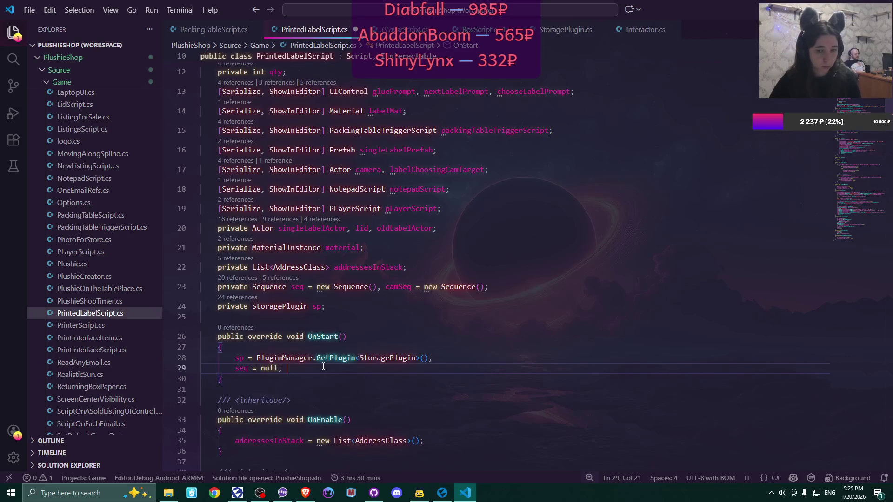
- Scroll through PrintedLabelScript.cs and save it
drag(887, 133, 870, 329)
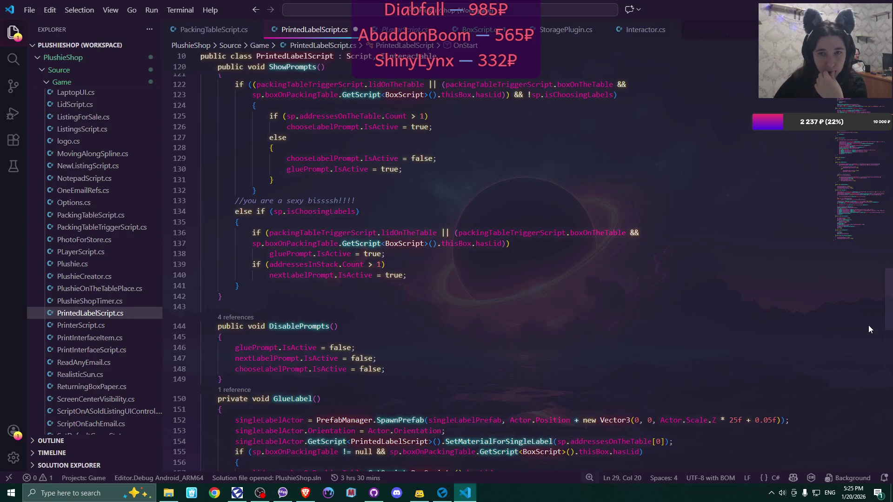
drag(868, 325, 860, 305)
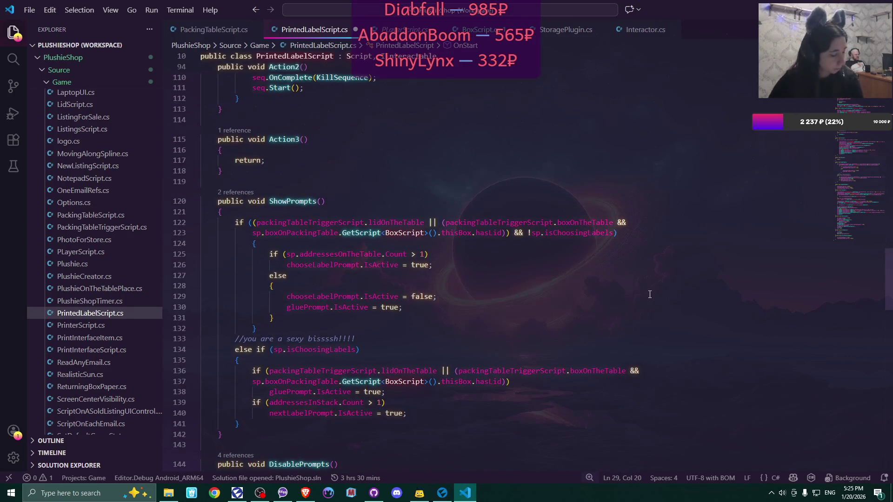
key(ctrl+s)
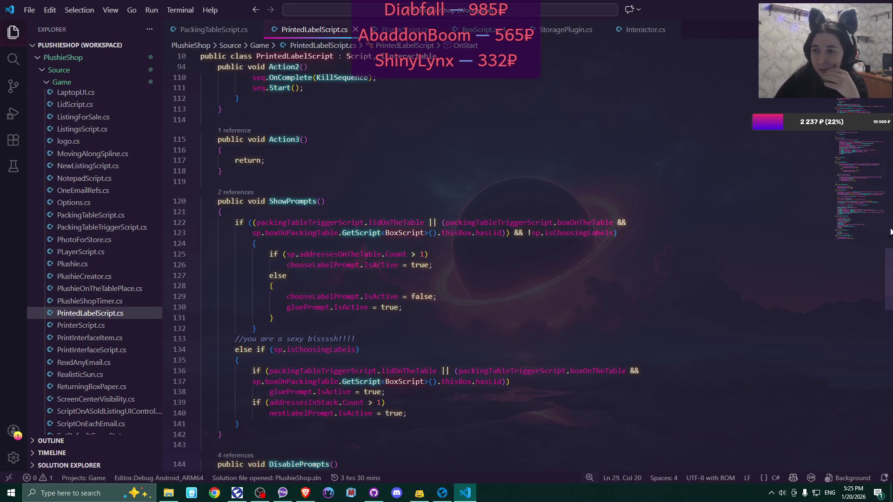
mouse_move(891, 276)
mouse_down()
mouse_move(889, 294)
mouse_move(886, 201)
mouse_up()
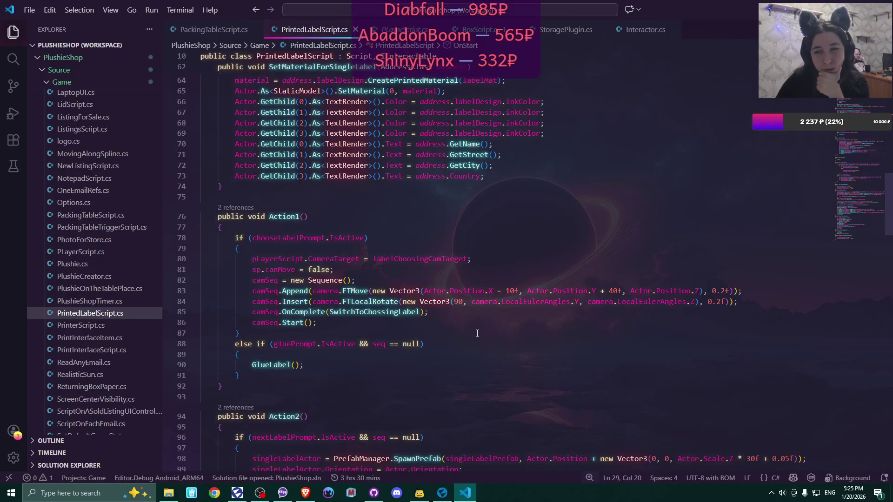
- Compare line 84's 90-degree rotation with PLayerScript.cs, then bring Flax Editor forward
mouse_move(465, 303)
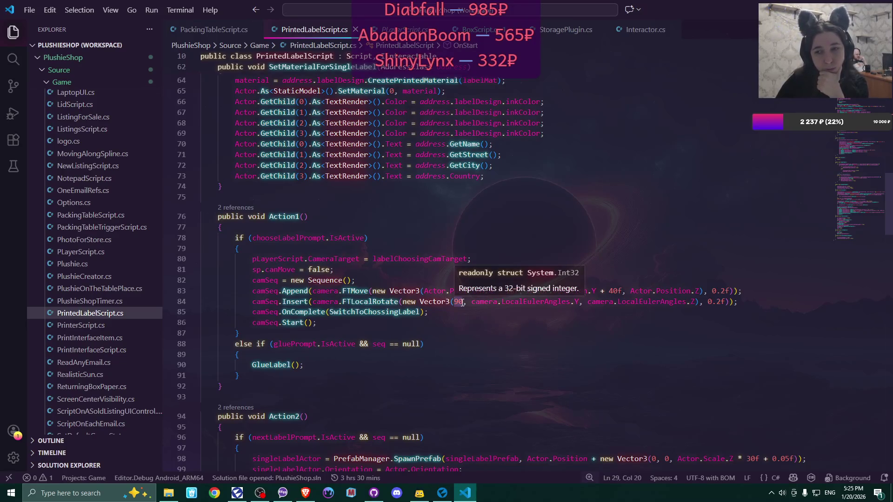
click(462, 303)
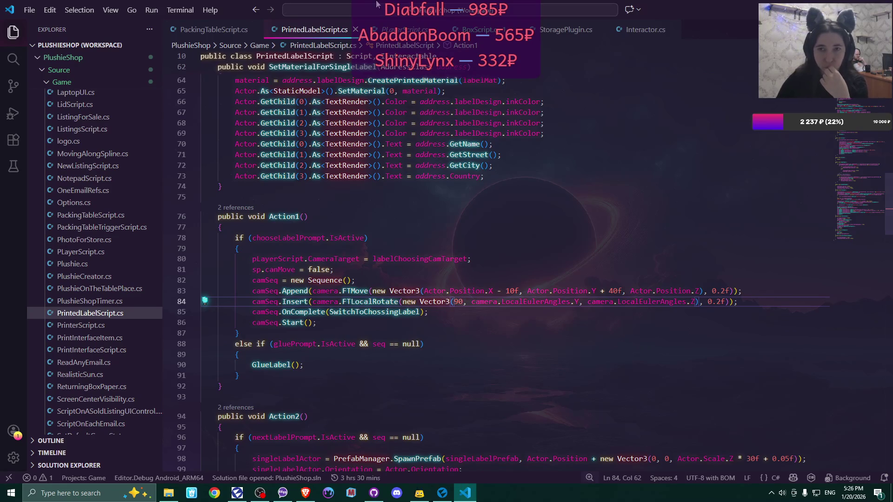
key(ctrl+Tab)
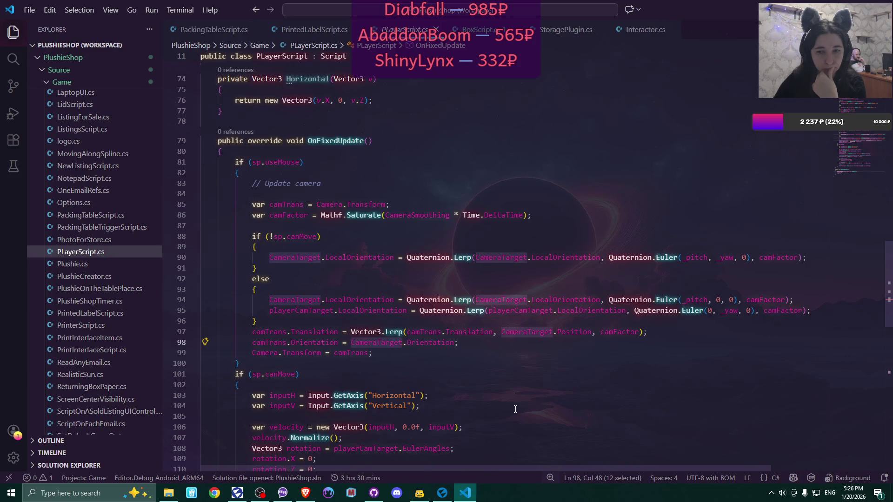
click(303, 30)
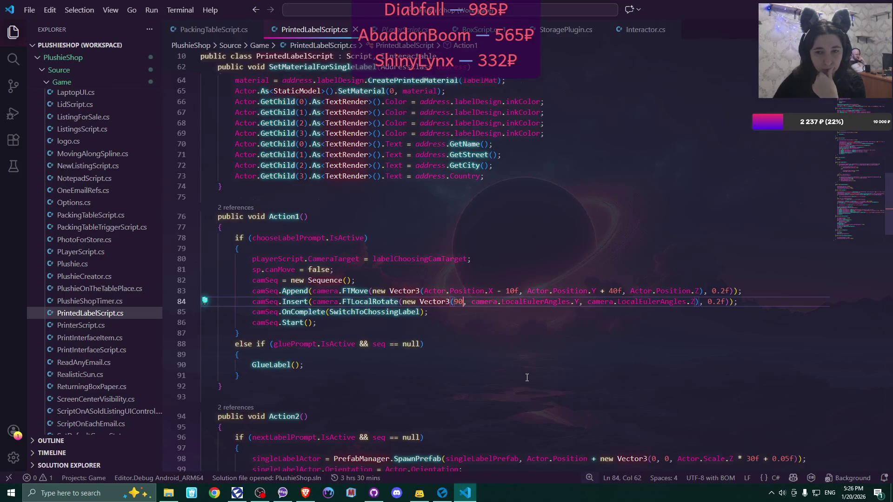
click(442, 493)
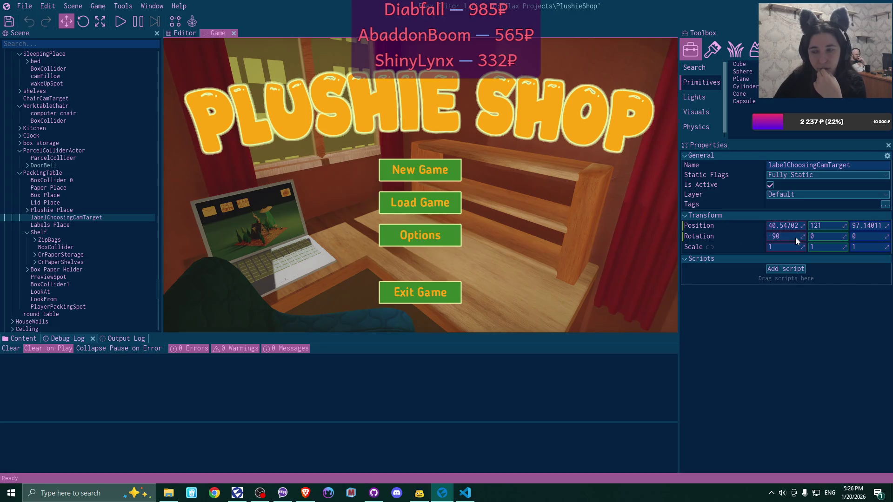
- Orbit the scene to the table and try camera target X rotations of 0 and -90
click(184, 34)
scroll(399, 152, down, 8)
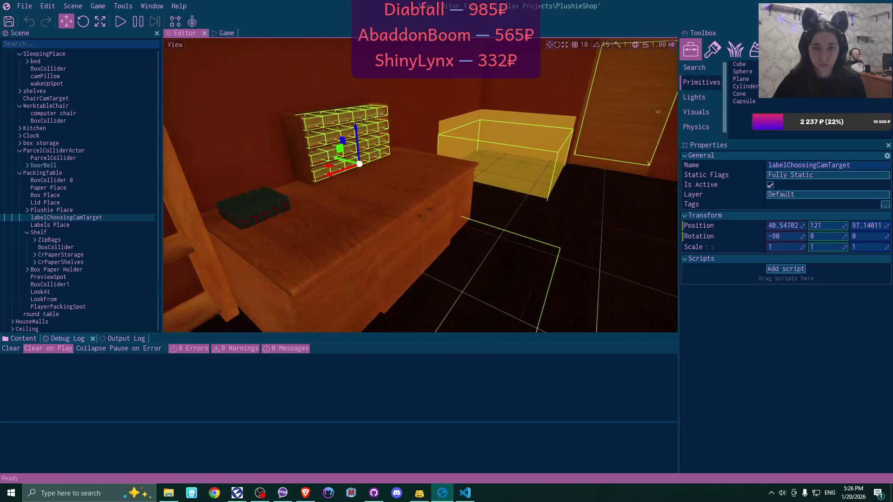
mouse_move(400, 152)
mouse_down()
mouse_move(400, 186)
mouse_move(418, 195)
mouse_move(400, 153)
mouse_up()
drag(622, 62, 623, 70)
drag(573, 123, 530, 144)
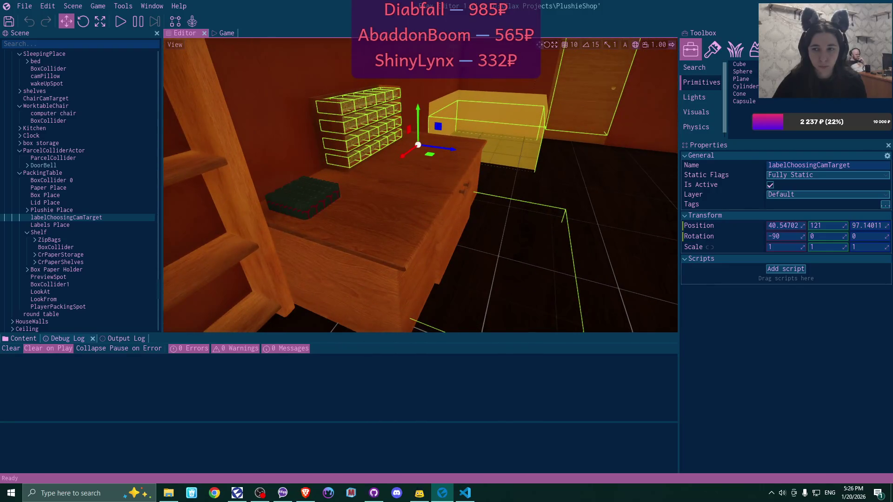
click(786, 236)
text(0)
key(Return)
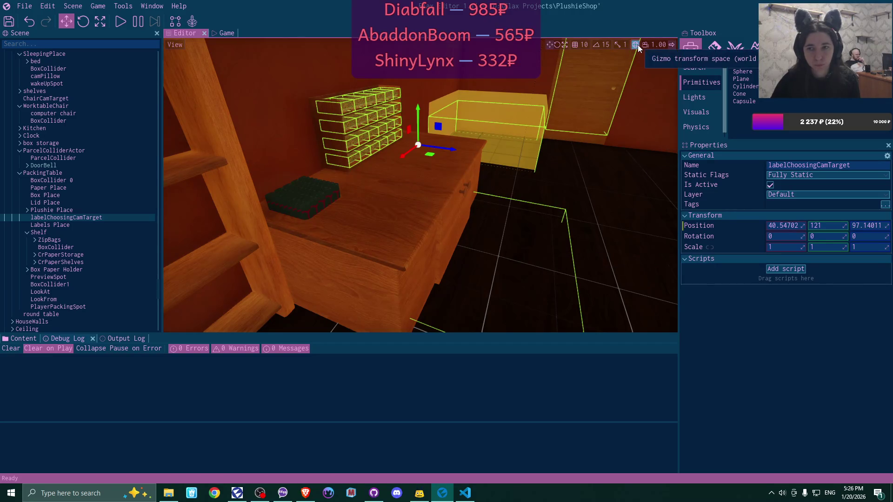
click(783, 237)
text(-9)
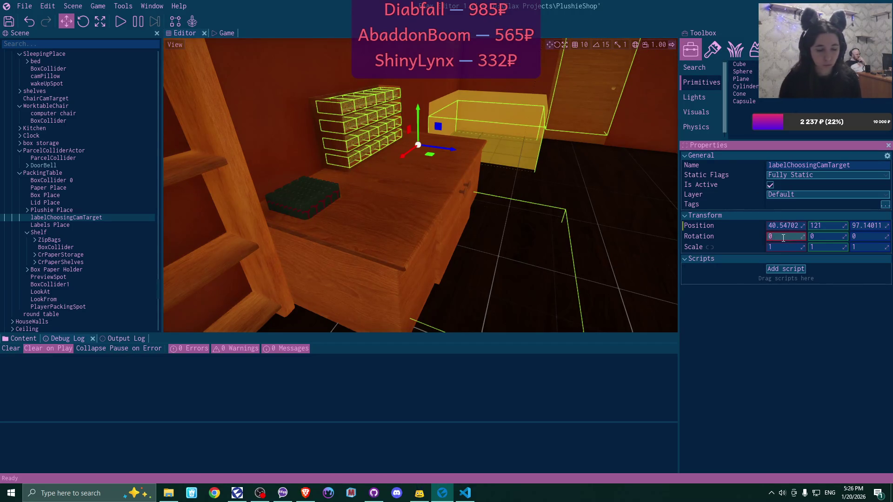
text(0)
key(Return)
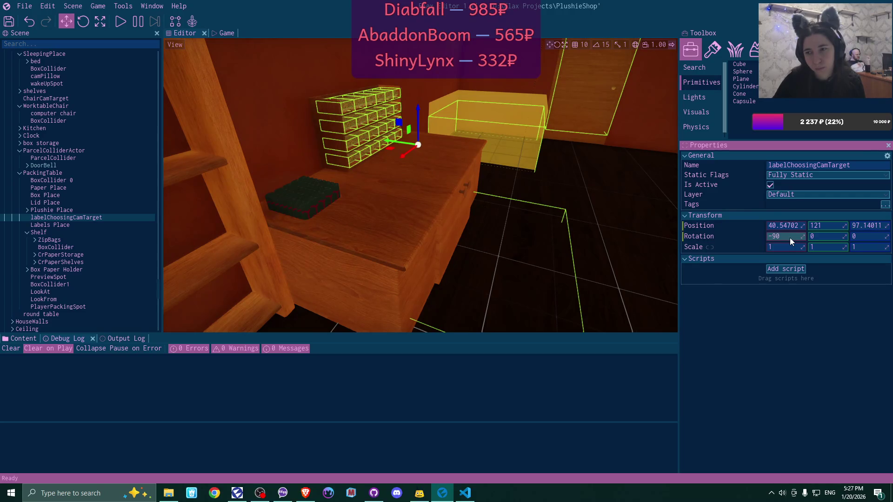
- Set the camera target's X rotation to 90, save the scene, and return to VS Code
click(785, 239)
text(90)
key(Return)
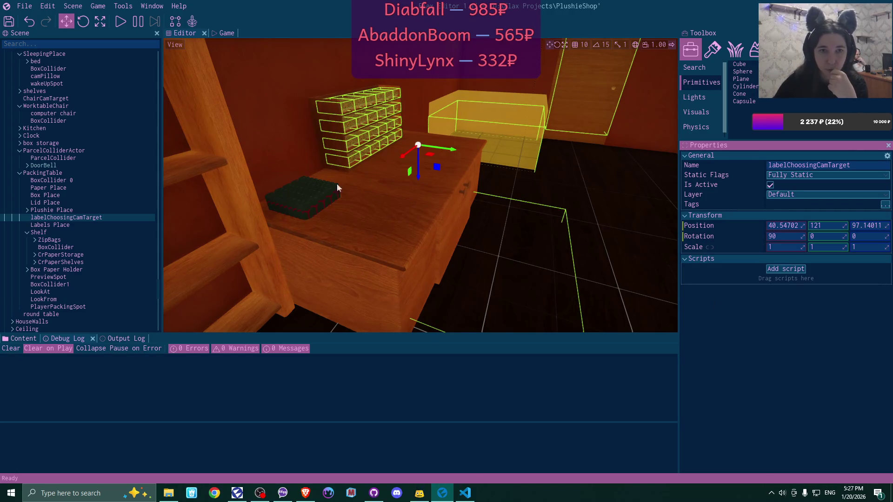
click(9, 21)
click(465, 492)
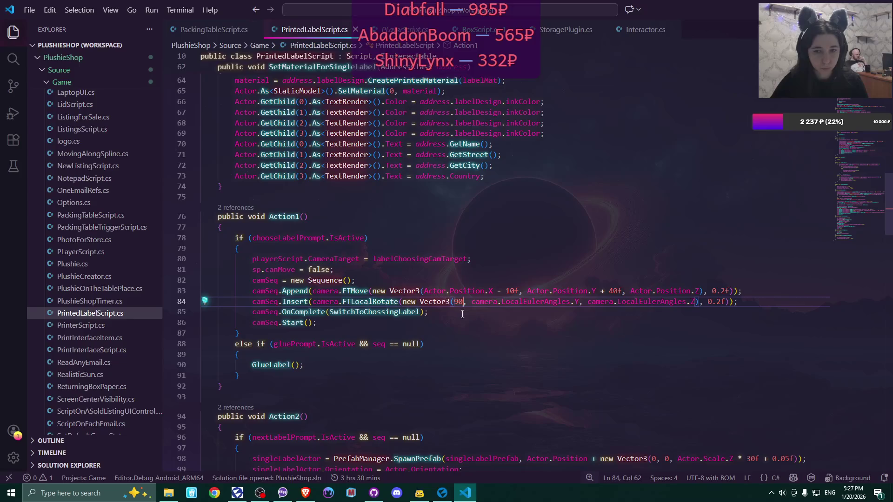
- Replace line 84's camera.FTLocalRotate call with camera.FTRotateQuaternion from IntelliSense
mouse_move(341, 309)
drag(341, 302, 700, 302)
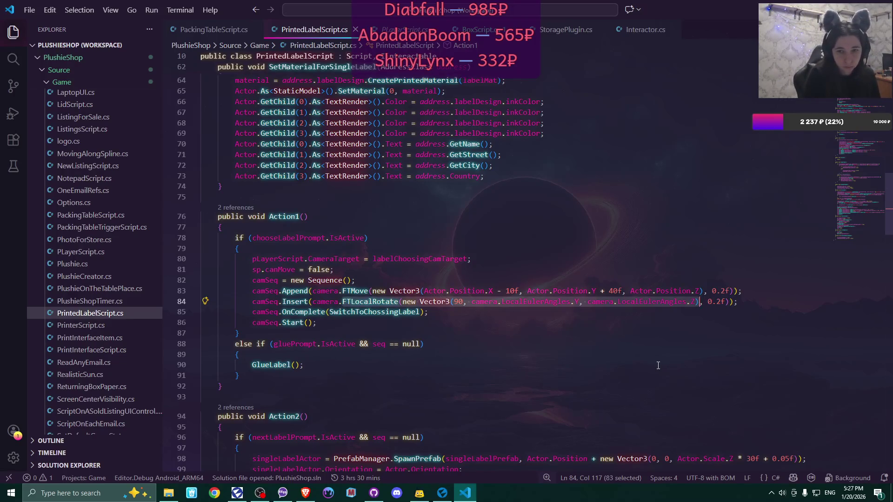
click(367, 301)
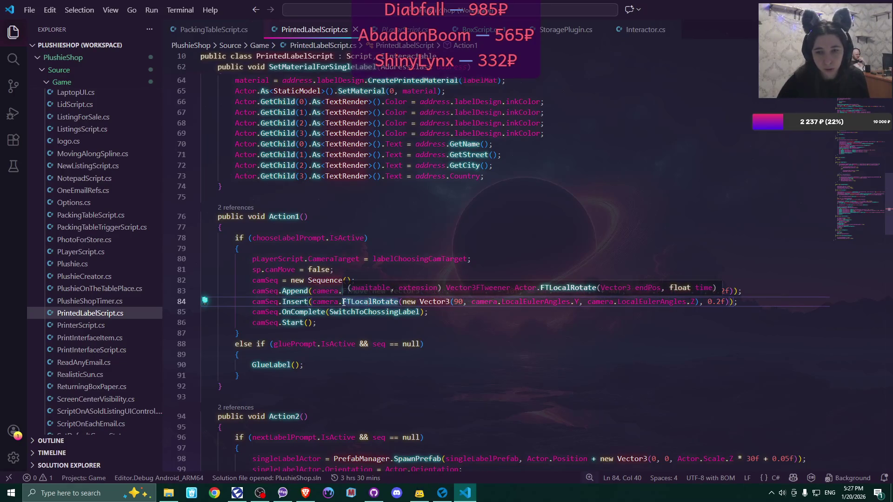
drag(342, 301, 697, 304)
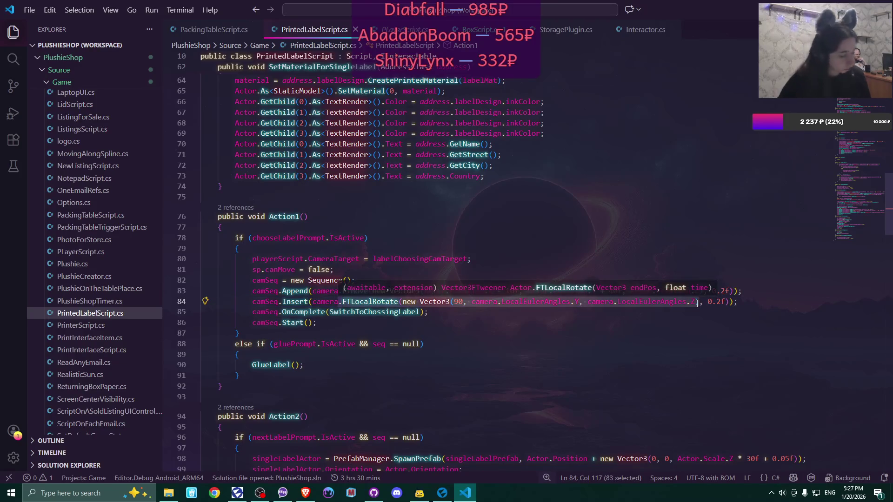
text(t(camera.Ft)
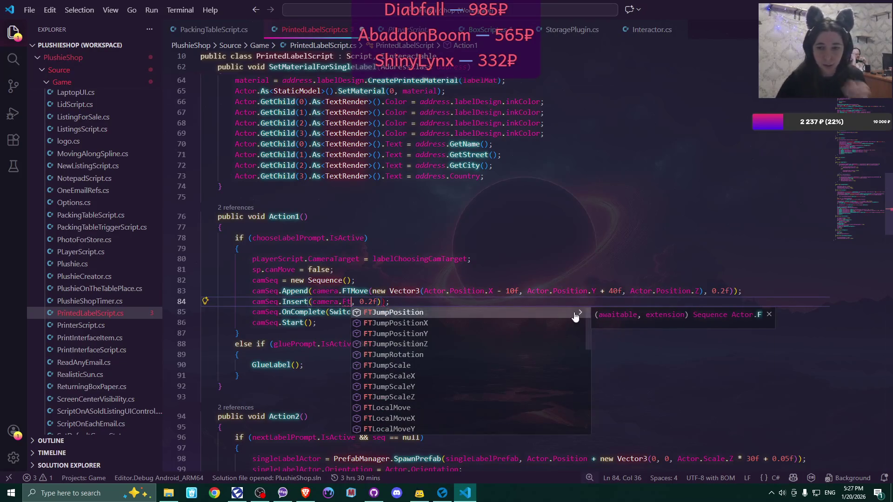
scroll(514, 329, down, 1)
scroll(515, 357, down, 2)
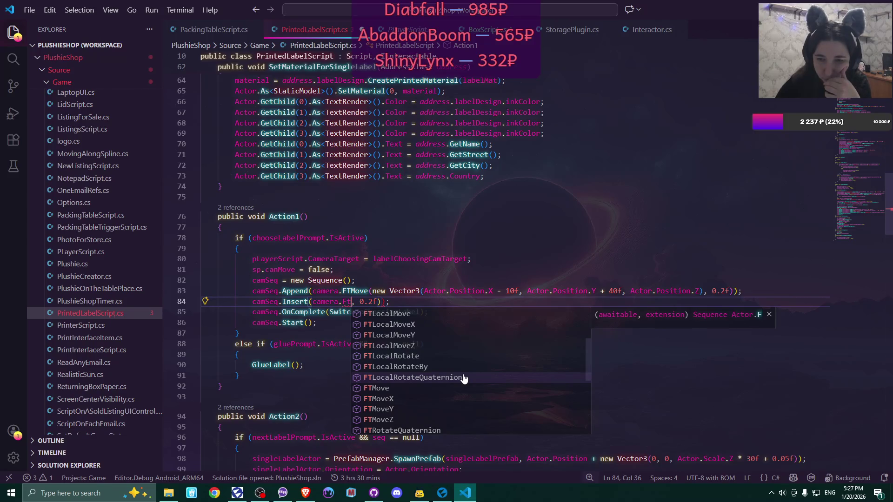
scroll(458, 379, down, 2)
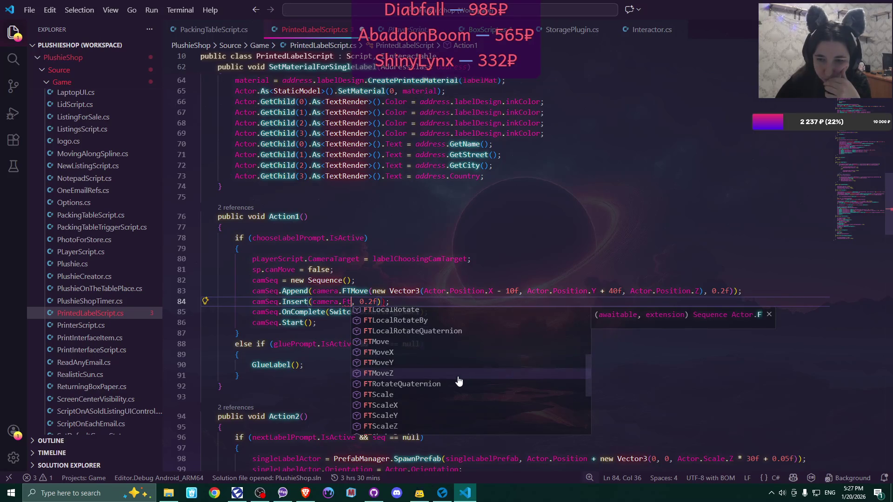
click(441, 385)
mouse_move(346, 303)
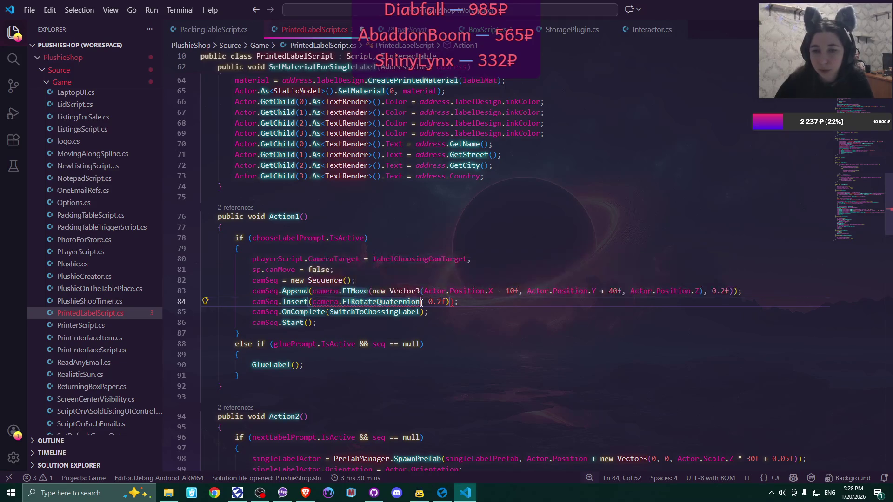
- Pass labelChoosingCamTarget.Orientation into the FTRotateQuaternion call on line 84
text(())
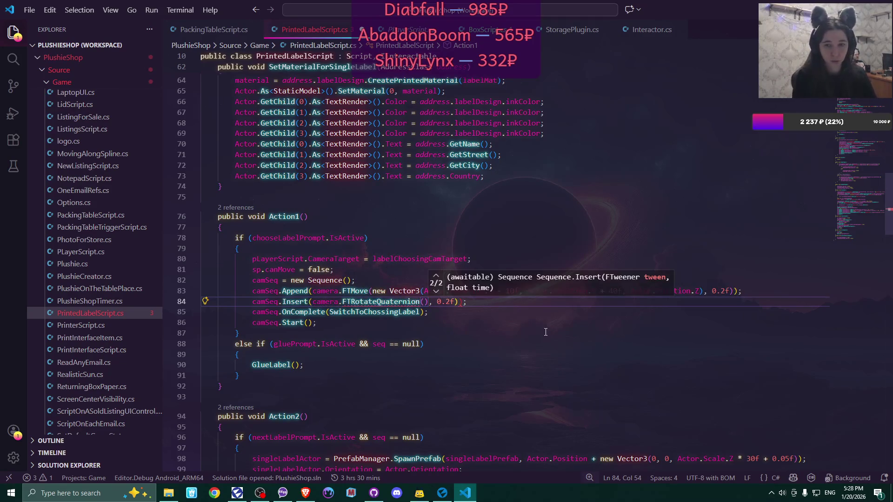
key(Left)
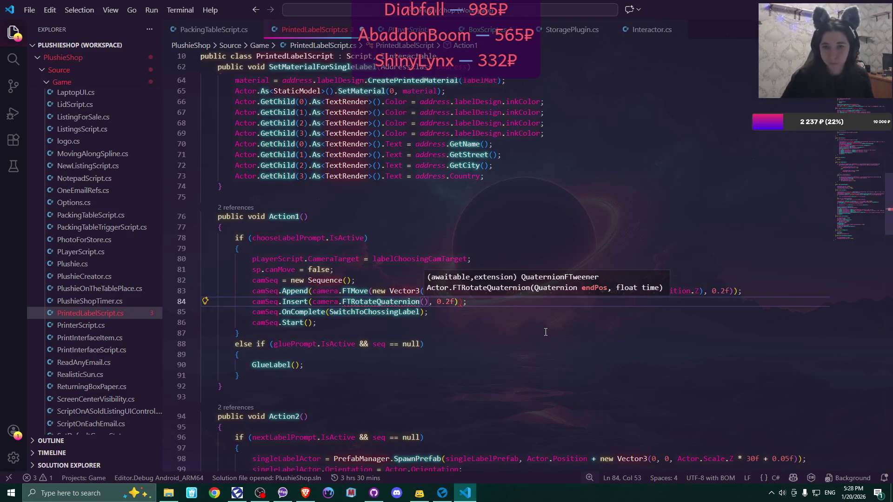
double_click(439, 259)
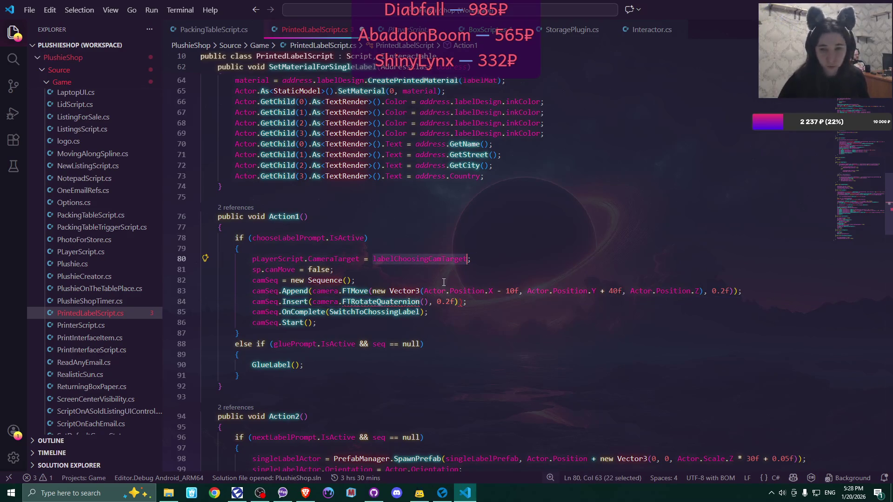
key(ctrl+c)
click(426, 301)
key(ctrl+v)
text(.o)
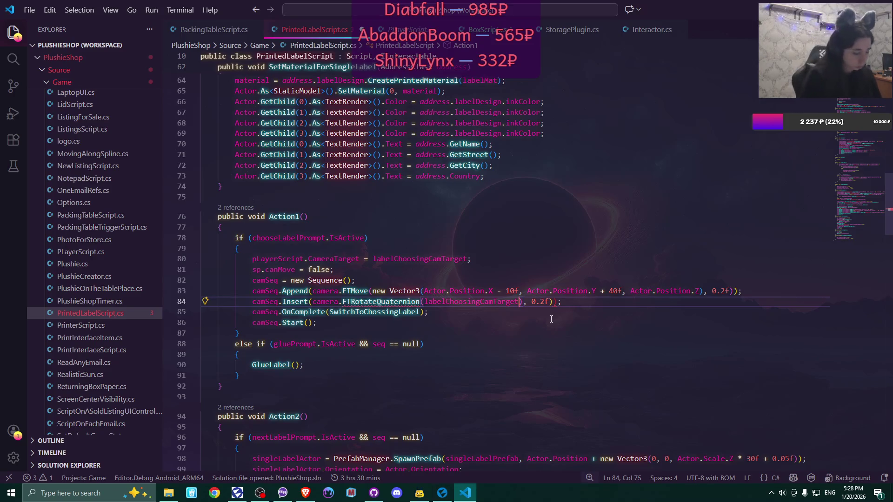
text(ri)
key(Tab)
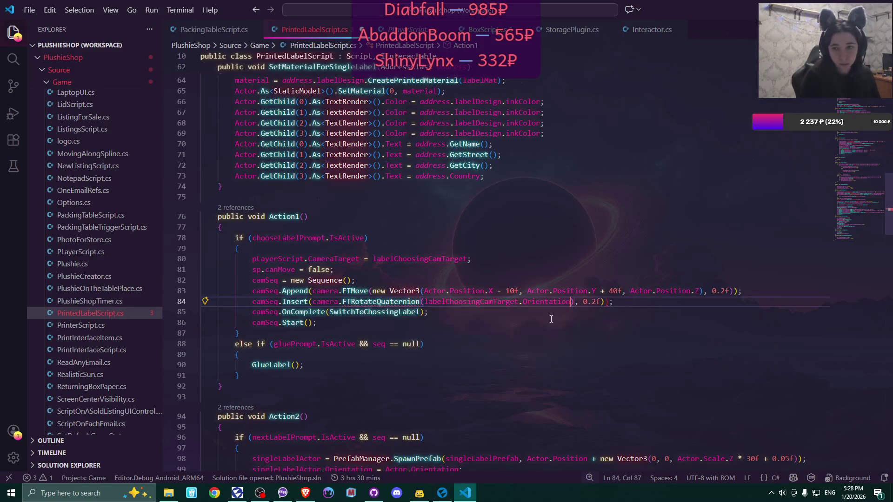
- Fix the parentheses so the call ends with 0.2f);, save, and return to Flax Editor
key(Right)
key(Right)
key(Right)
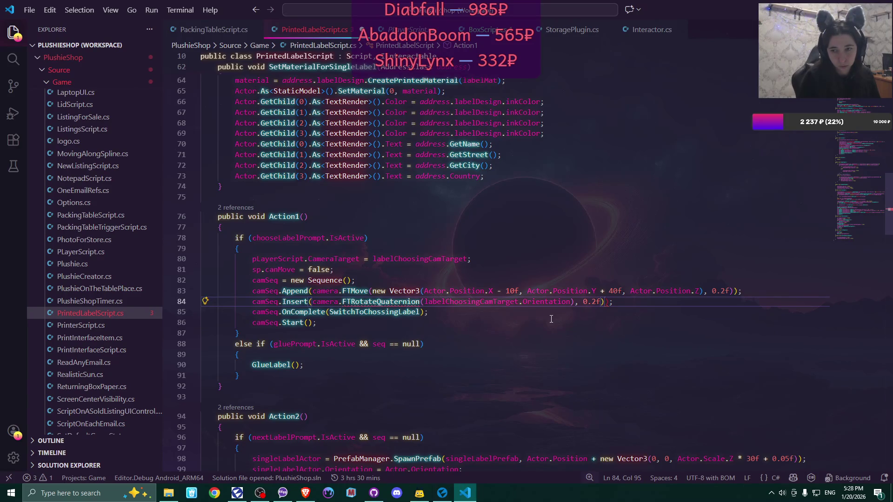
text())
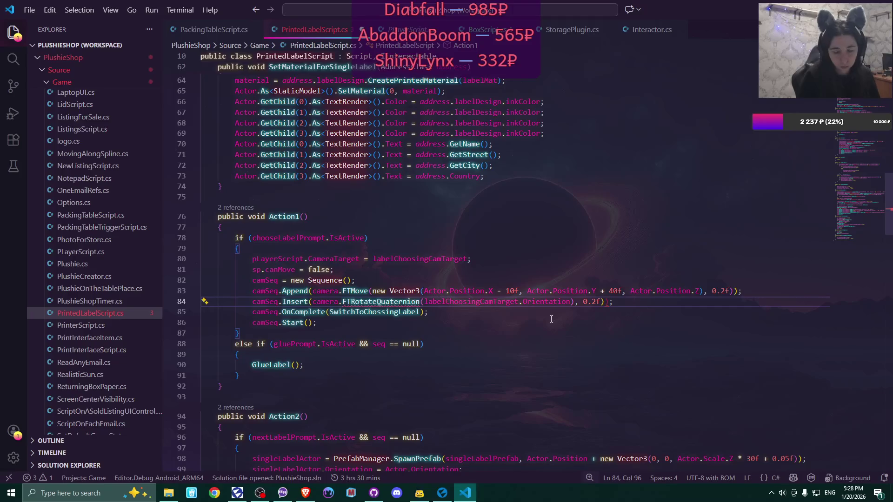
key(BackSpace)
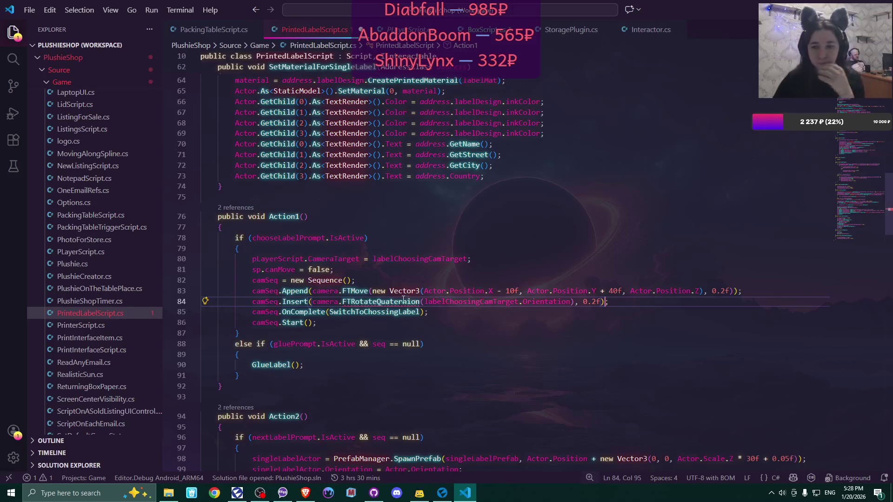
mouse_move(403, 301)
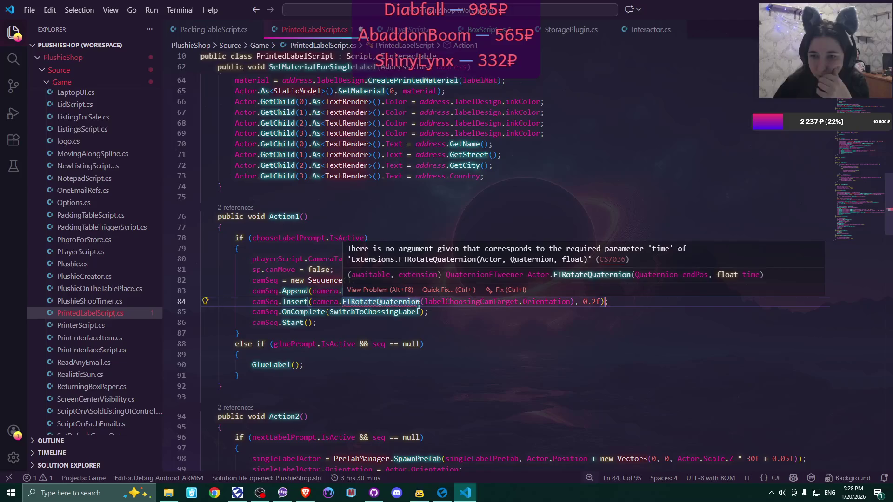
click(577, 303)
key(BackSpace)
text(,)
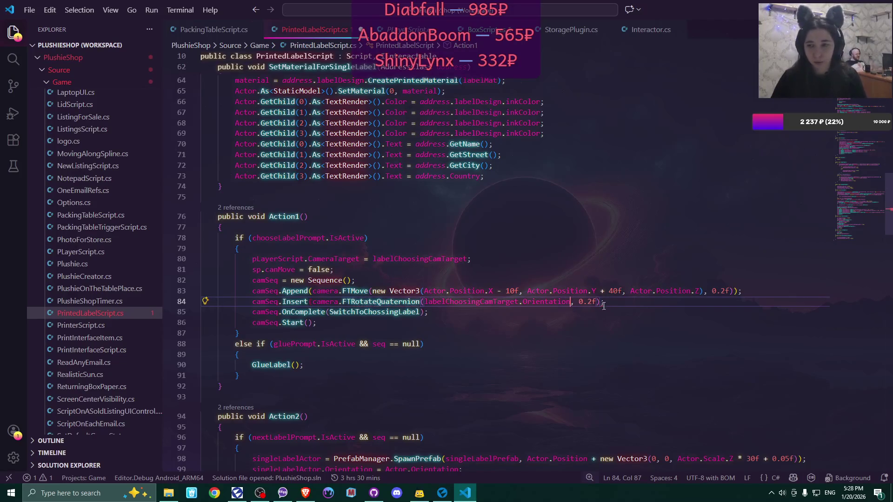
click(599, 303)
text());)
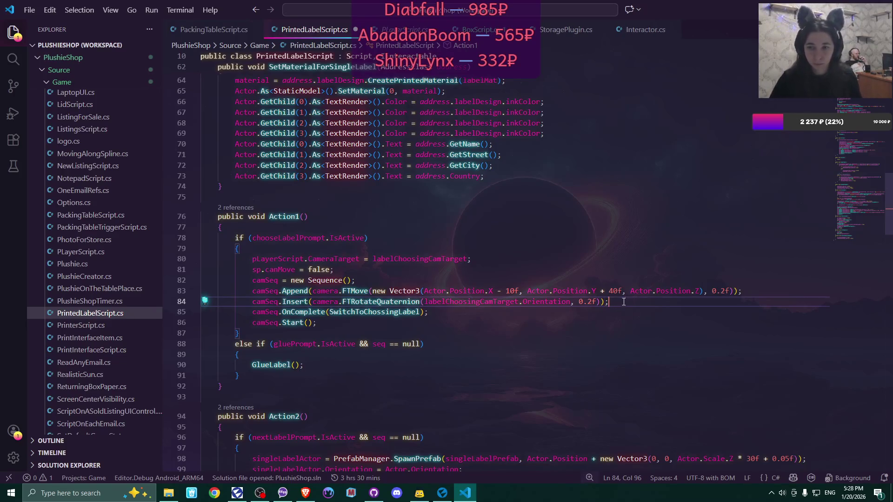
key(ctrl+s)
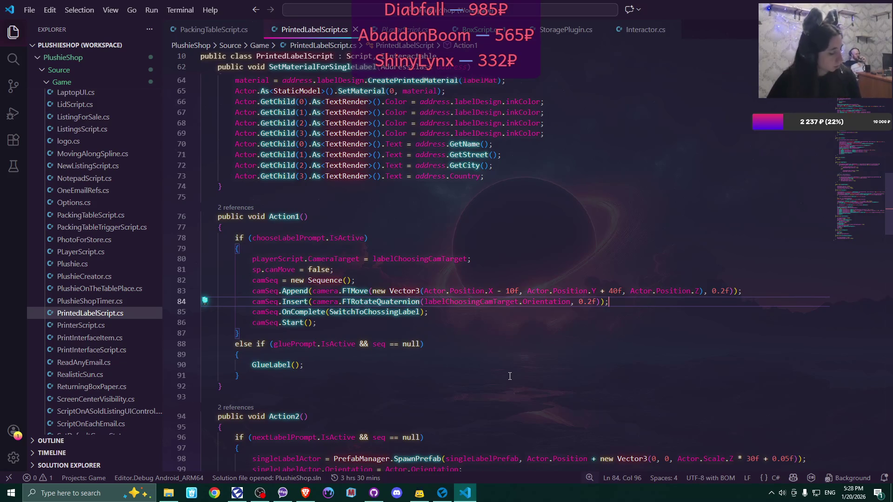
click(441, 494)
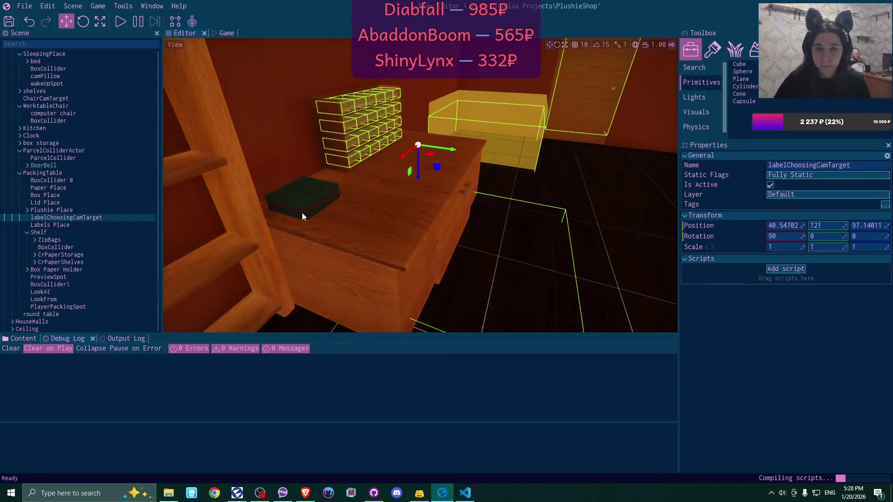
mouse_move(424, 184)
mouse_down()
mouse_move(595, 179)
mouse_move(360, 208)
mouse_up()
scroll(92, 205, down, 5)
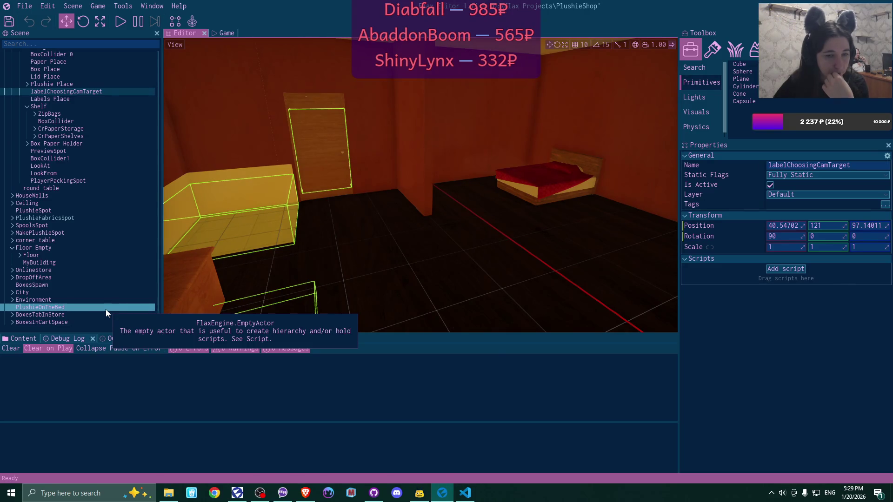
click(66, 285)
- Drag BoxesSpawn into the bedroom beside the door, nudge it into place, then switch to VS Code
key(f)
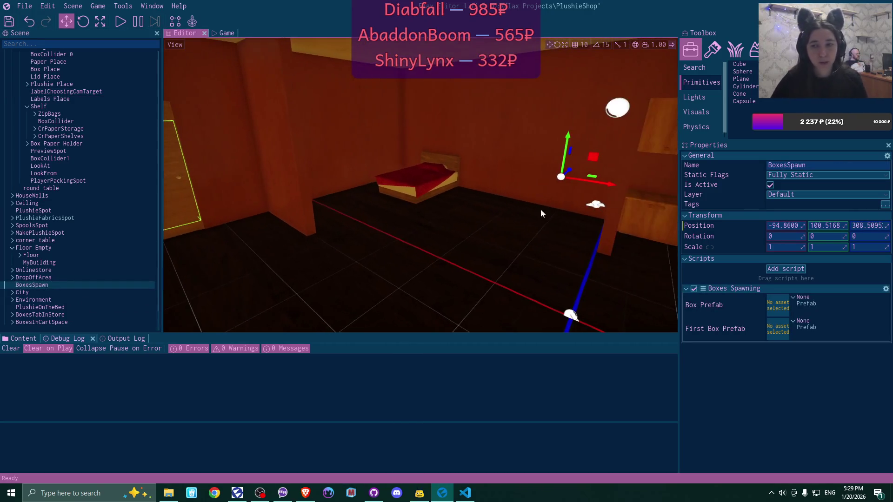
mouse_move(603, 179)
mouse_down()
mouse_move(358, 202)
mouse_move(276, 200)
mouse_move(283, 199)
mouse_up()
key(f)
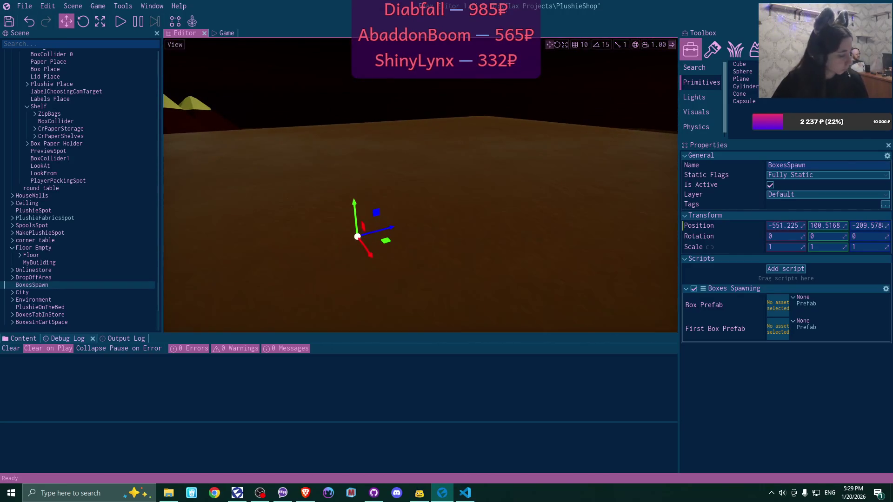
scroll(358, 237, down, 8)
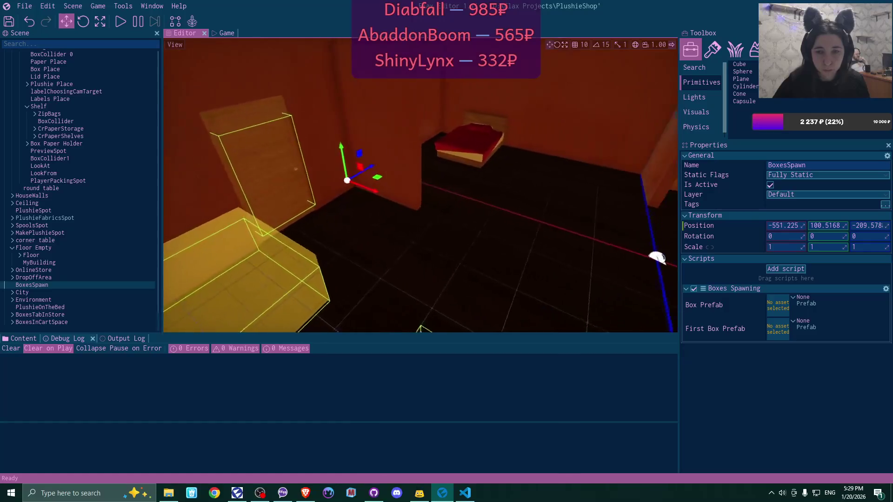
scroll(357, 236, up, 8)
drag(231, 279, 232, 259)
mouse_move(449, 247)
mouse_down()
mouse_move(449, 236)
mouse_move(564, 160)
mouse_move(490, 215)
mouse_move(572, 271)
mouse_move(628, 284)
mouse_move(469, 238)
mouse_up()
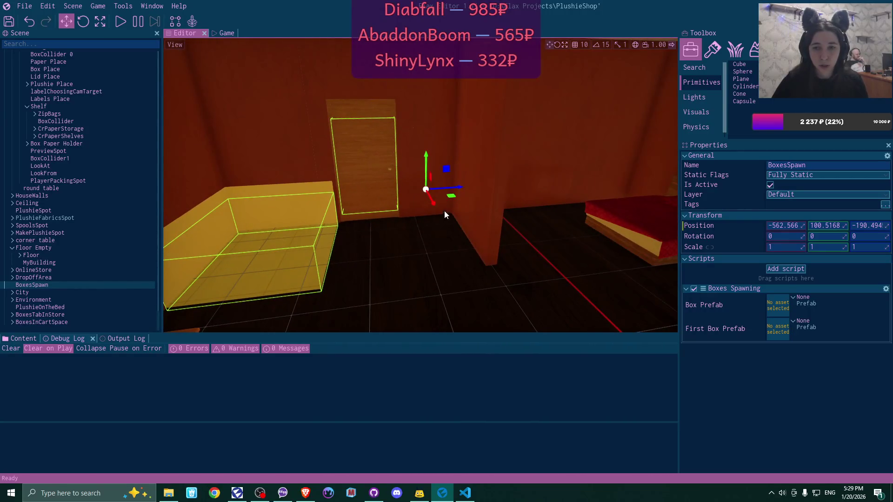
drag(434, 204, 433, 210)
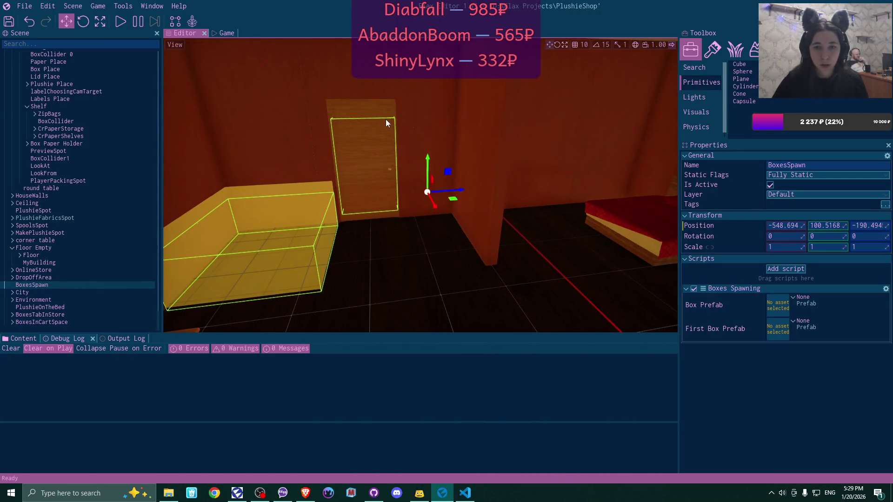
click(465, 493)
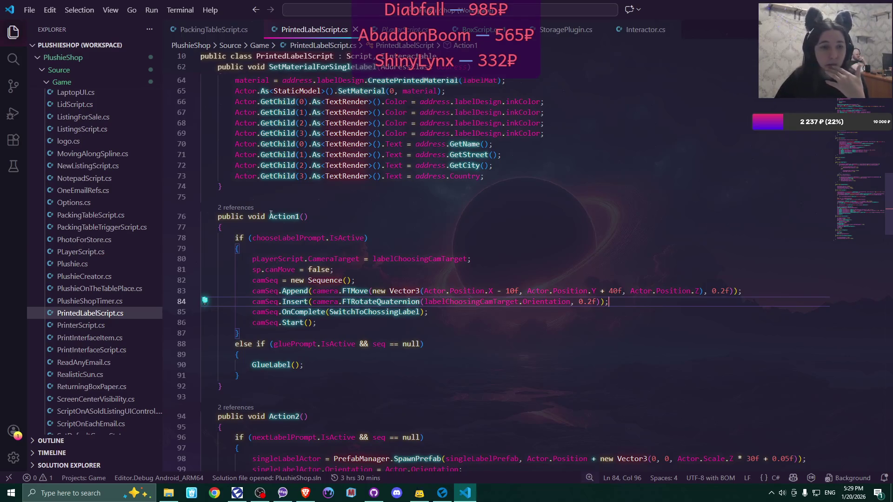
- Open SpawnParcel.cs, add DisablePrompts(); after sp.orderedSupplies = false; in Action1, and save
scroll(64, 244, down, 10)
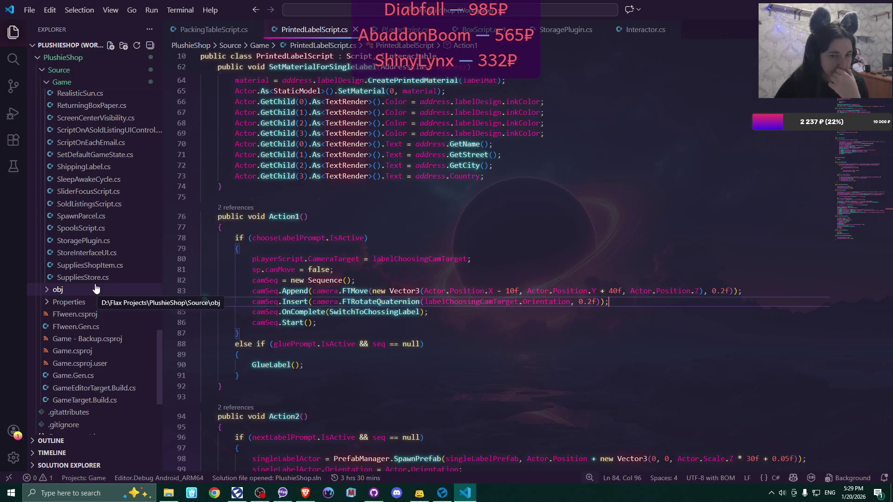
click(95, 217)
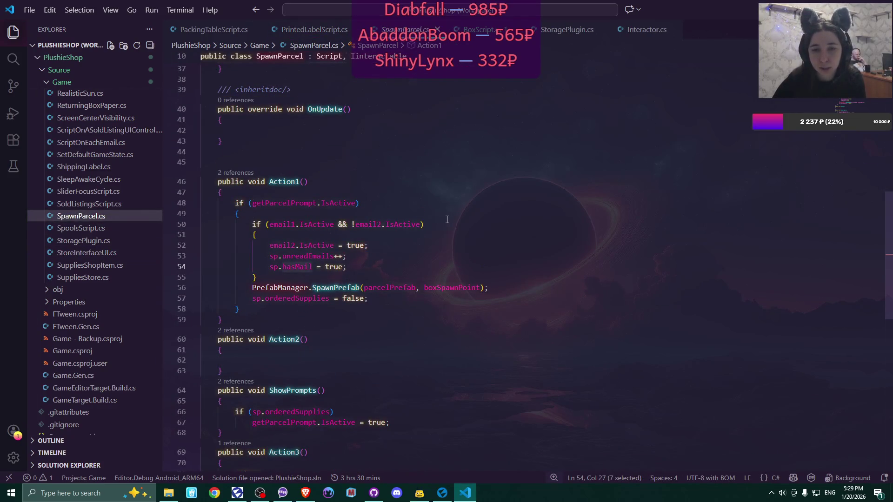
scroll(447, 220, down, 2)
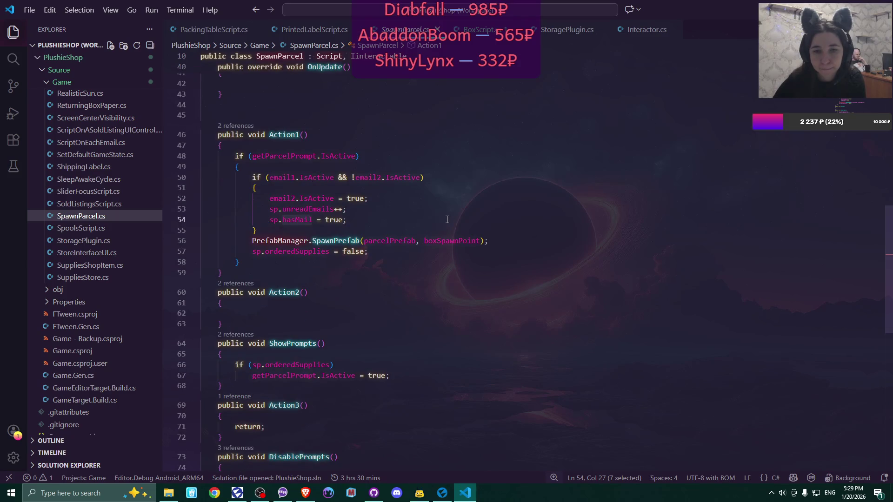
scroll(447, 219, down, 5)
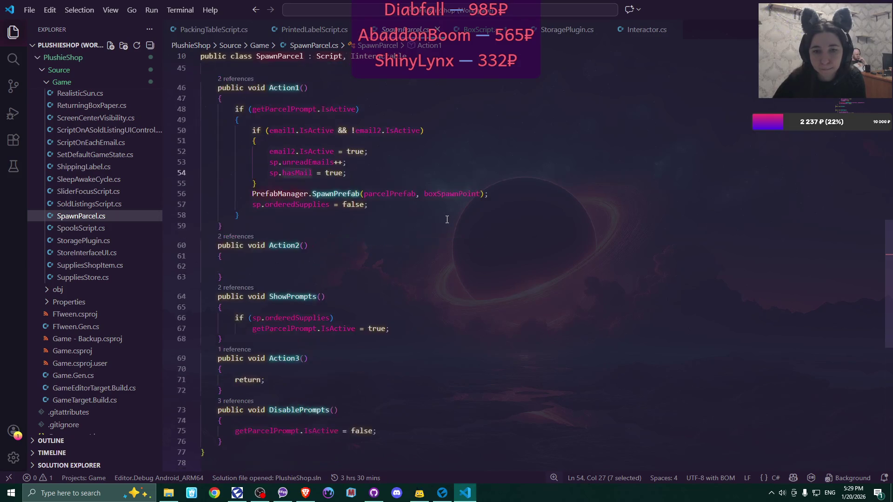
scroll(447, 219, up, 5)
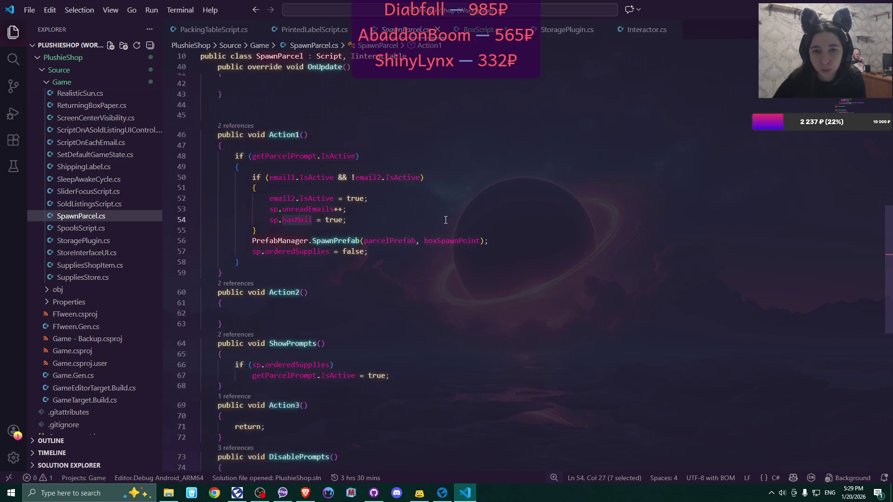
click(528, 241)
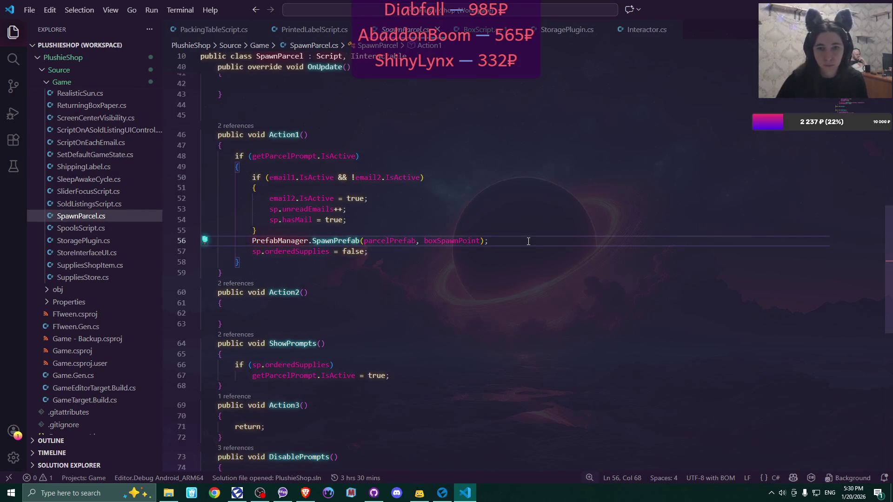
click(470, 252)
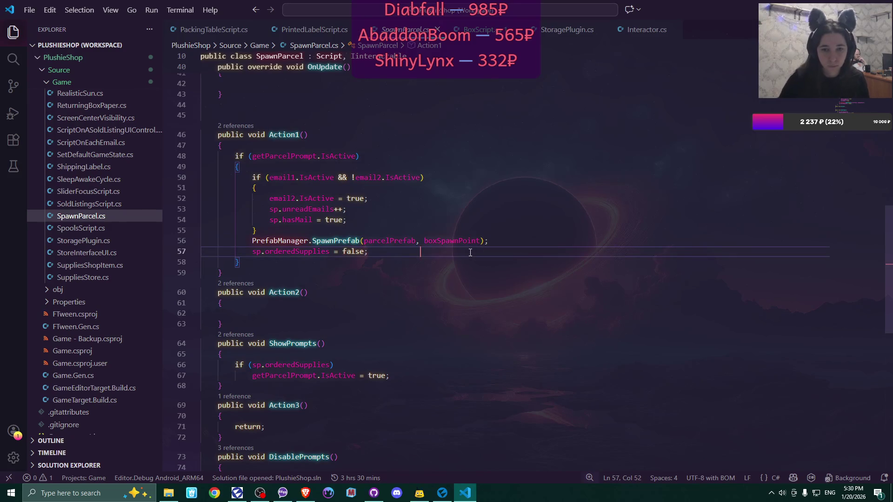
key(Return)
text(Dis)
key(Tab)
text(();)
key(ctrl+s)
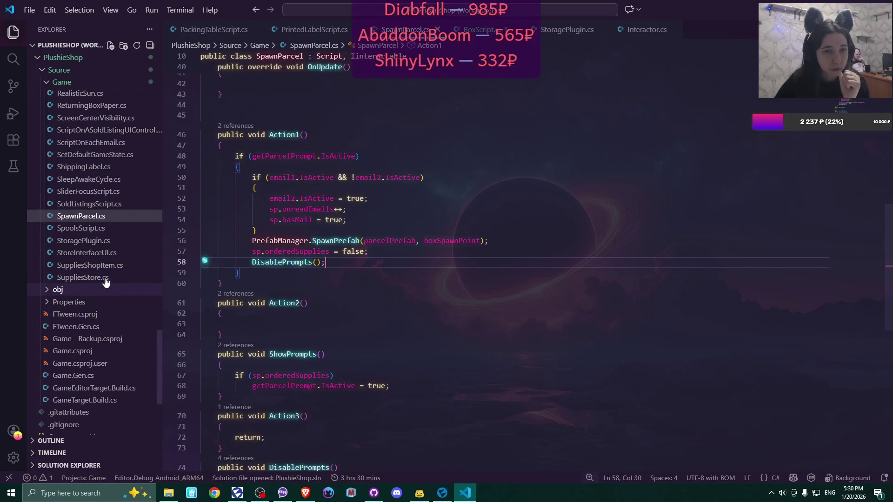
- Scroll back up through SpawnParcel.cs and return to Flax Editor
scroll(106, 282, up, 4)
scroll(106, 282, up, 10)
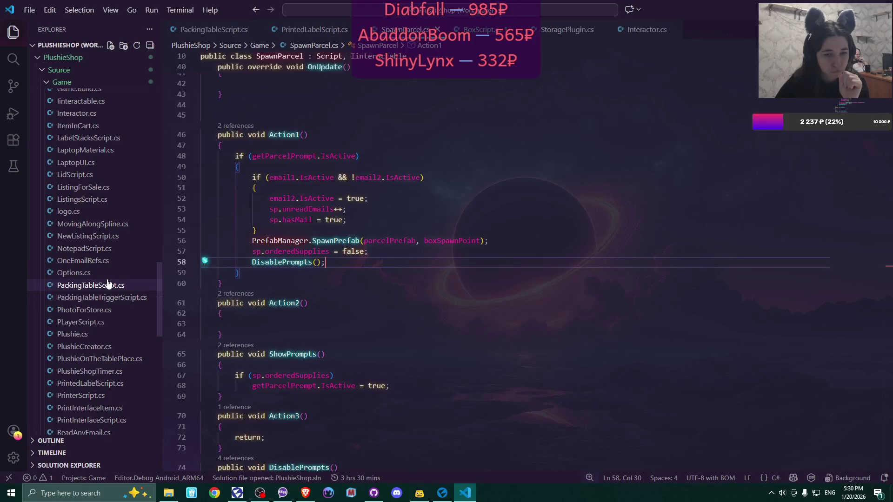
scroll(107, 283, up, 5)
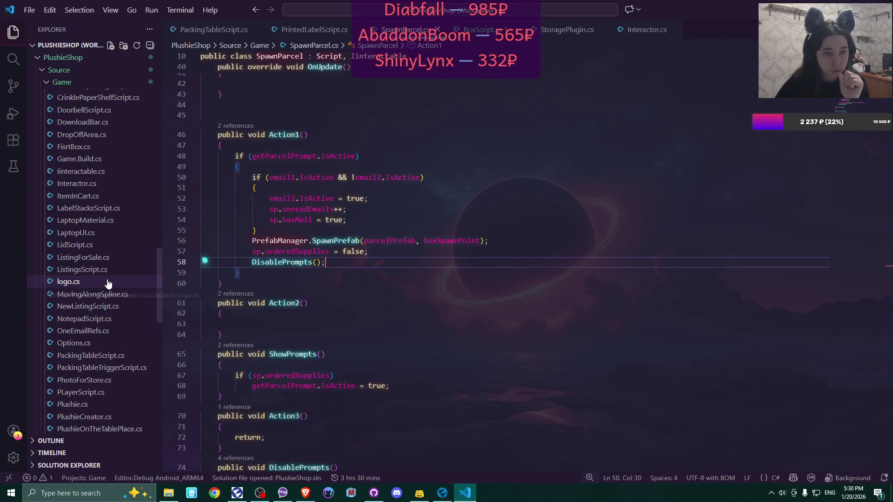
scroll(108, 282, up, 1)
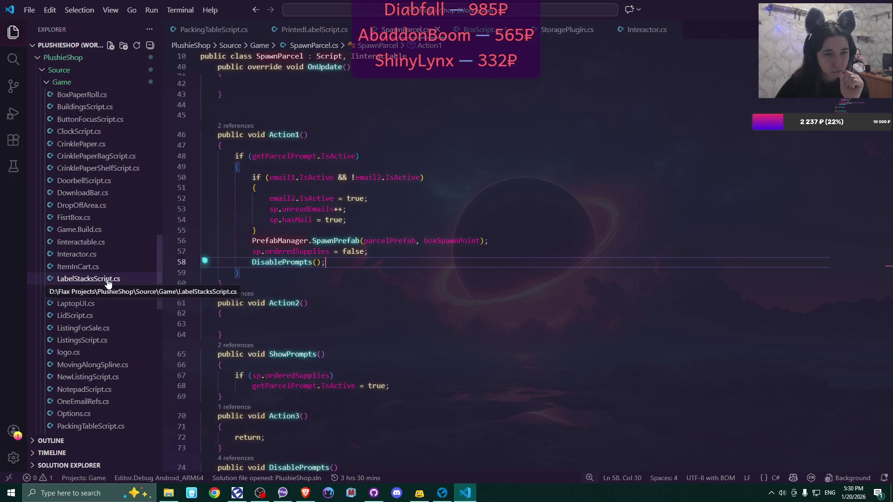
scroll(107, 282, up, 3)
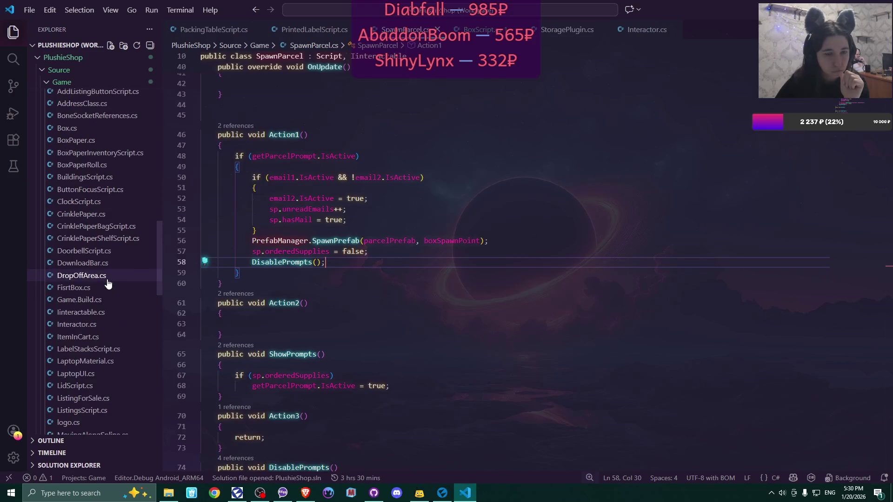
click(442, 493)
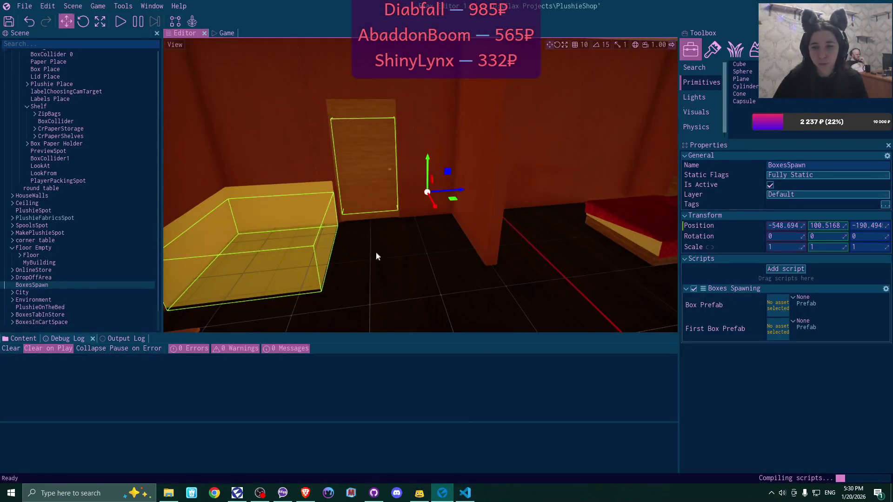
- Turn the view to the work desk, select the chair's collider, and collapse WorktableChair
drag(511, 251, 614, 254)
drag(446, 236, 446, 236)
click(372, 214)
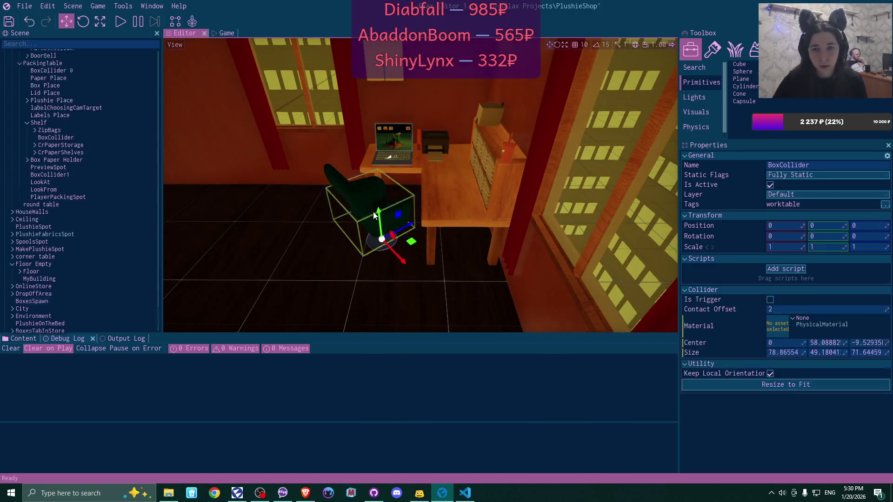
scroll(92, 196, up, 5)
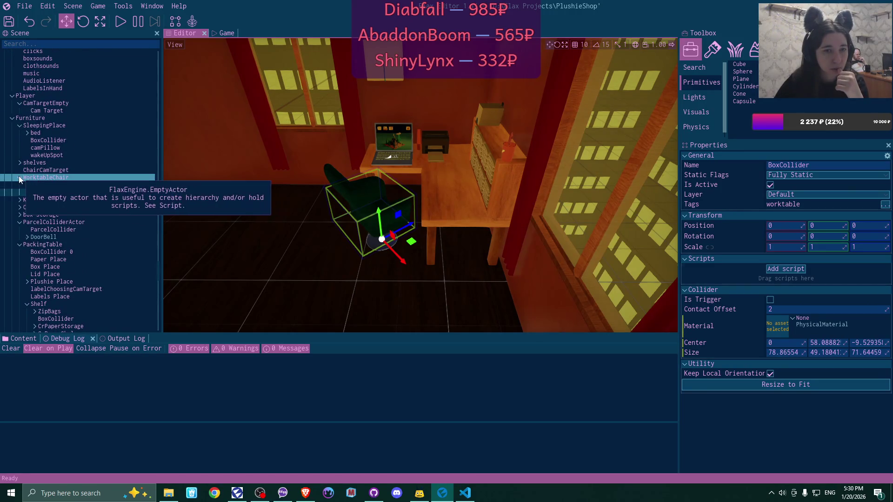
click(19, 178)
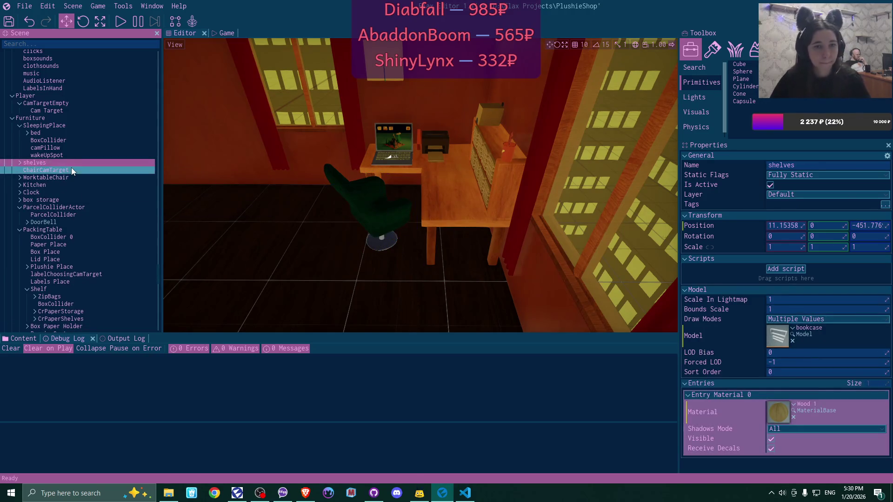
- Frame ChairCamTarget and inspect it above the chair by the desk, then switch to VS Code
double_click(47, 171)
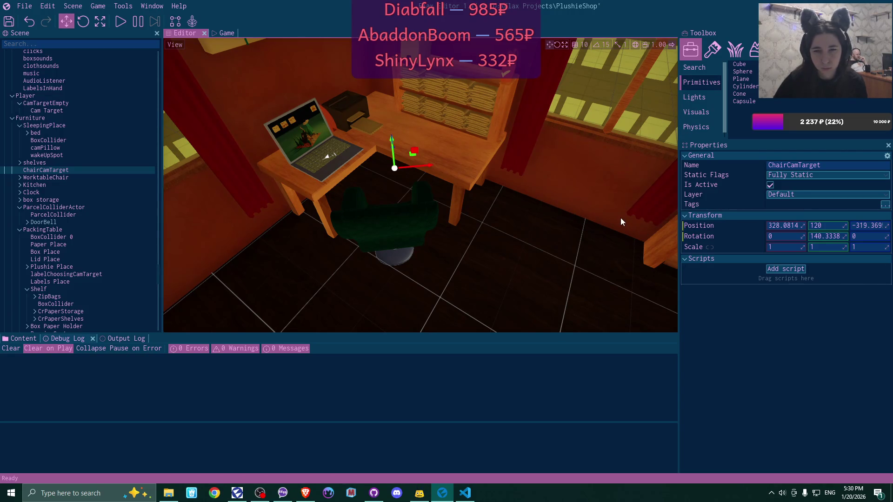
mouse_move(510, 220)
mouse_down()
mouse_move(510, 263)
mouse_move(491, 152)
mouse_move(436, 161)
mouse_up()
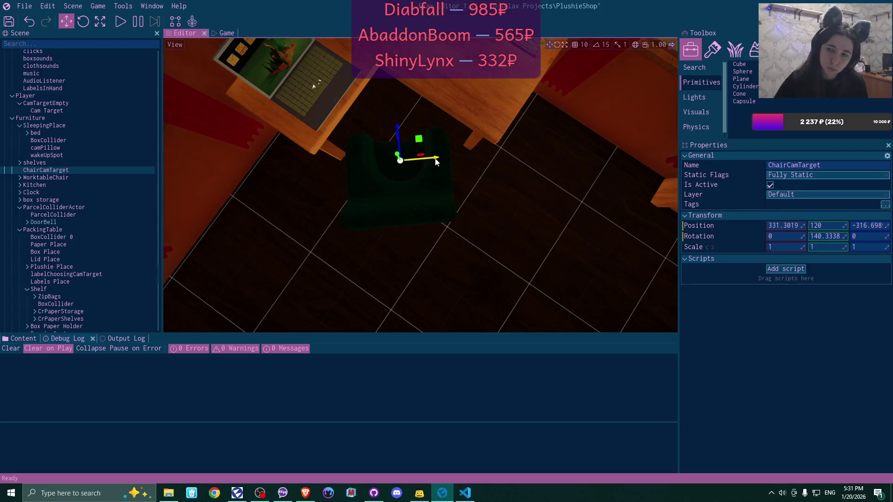
mouse_move(435, 161)
mouse_down()
mouse_move(354, 200)
mouse_move(395, 177)
mouse_move(474, 186)
mouse_up()
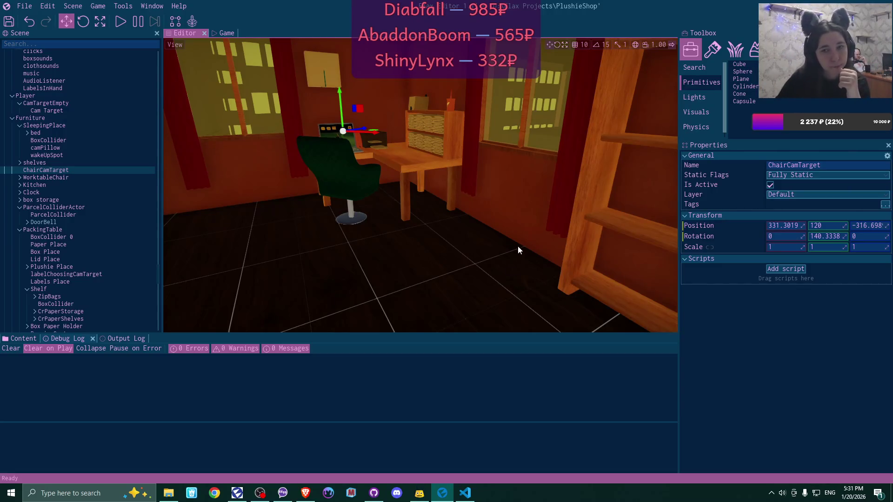
click(468, 494)
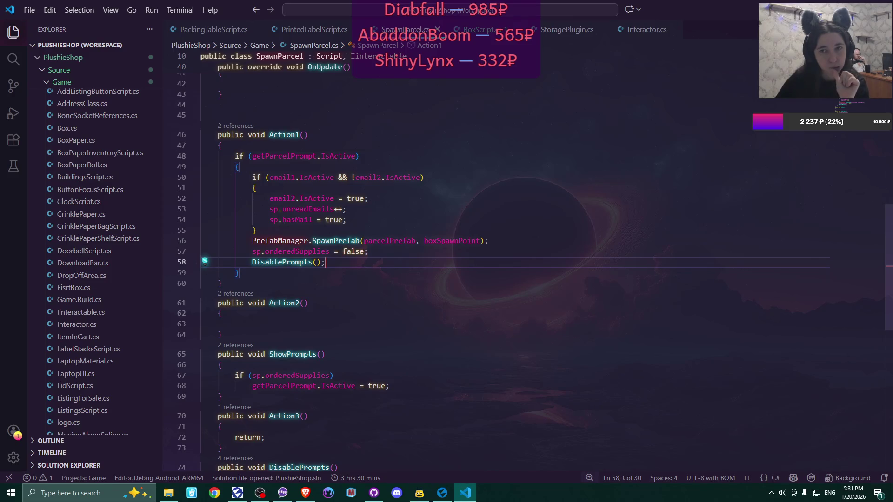
- Save the scene in Flax Editor and bring VS Code back to the front
scroll(127, 313, down, 3)
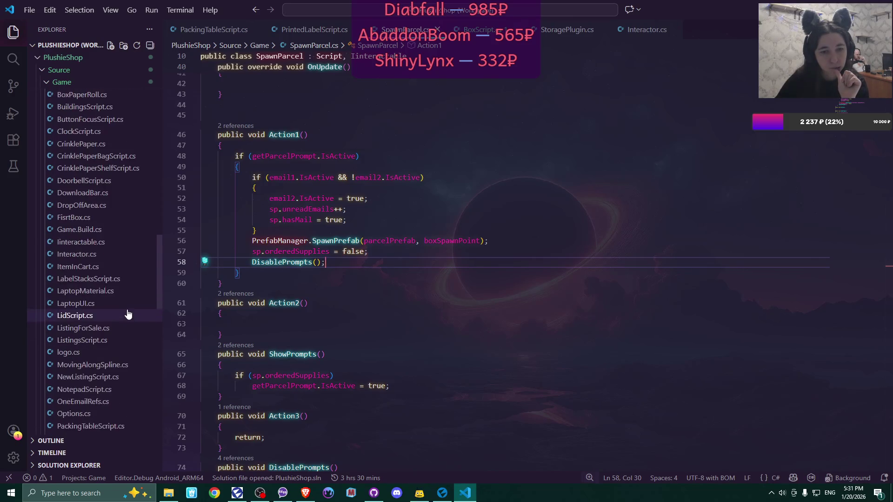
click(442, 493)
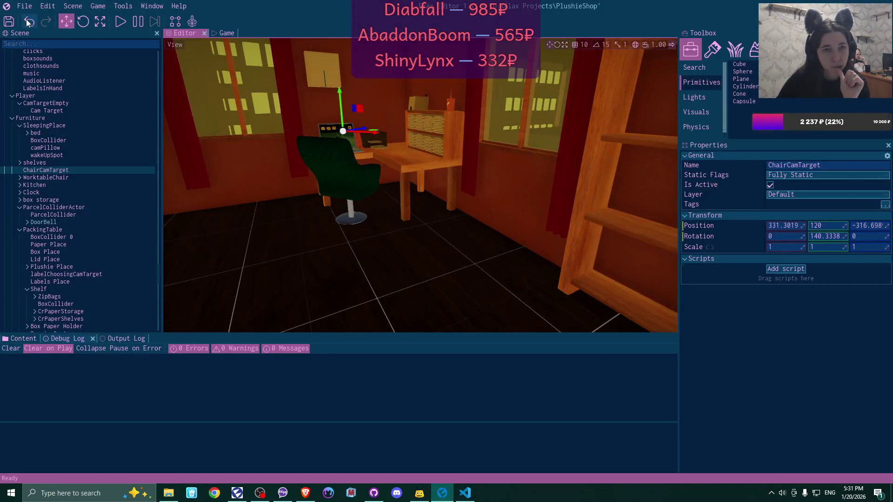
click(12, 24)
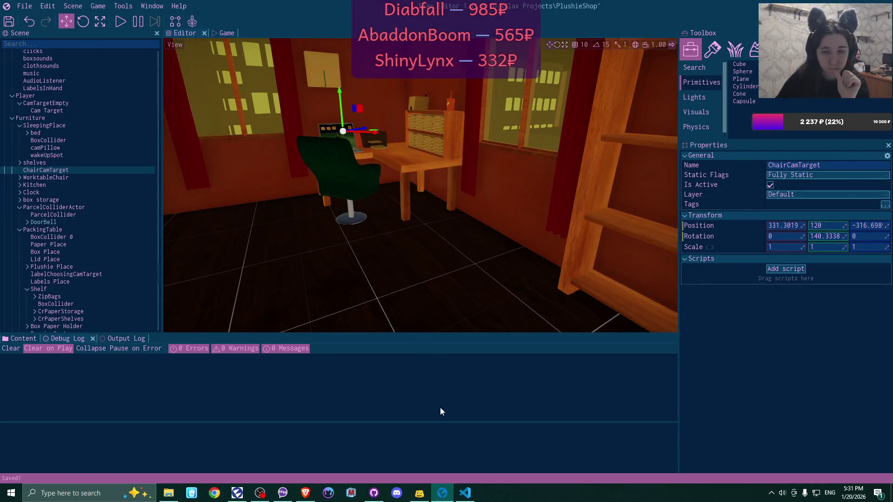
click(467, 495)
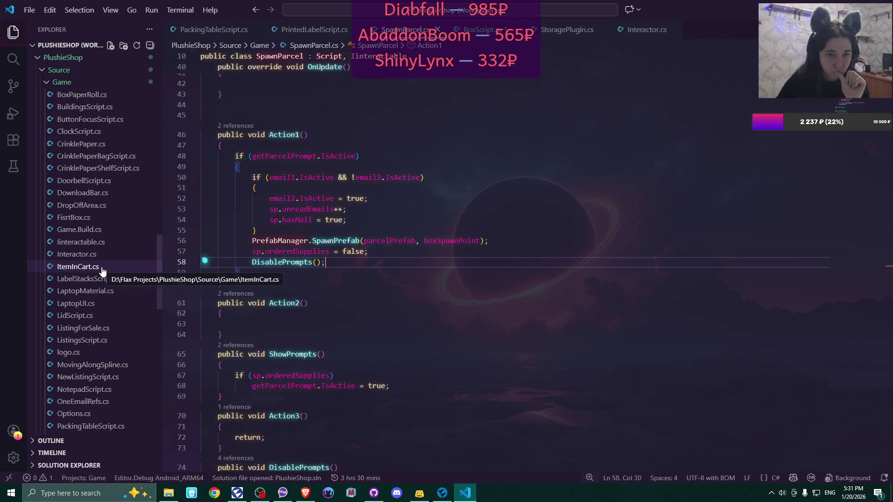
- Open Worktable.cs from the Interactables folder in the Explorer
scroll(103, 272, up, 2)
scroll(102, 271, up, 6)
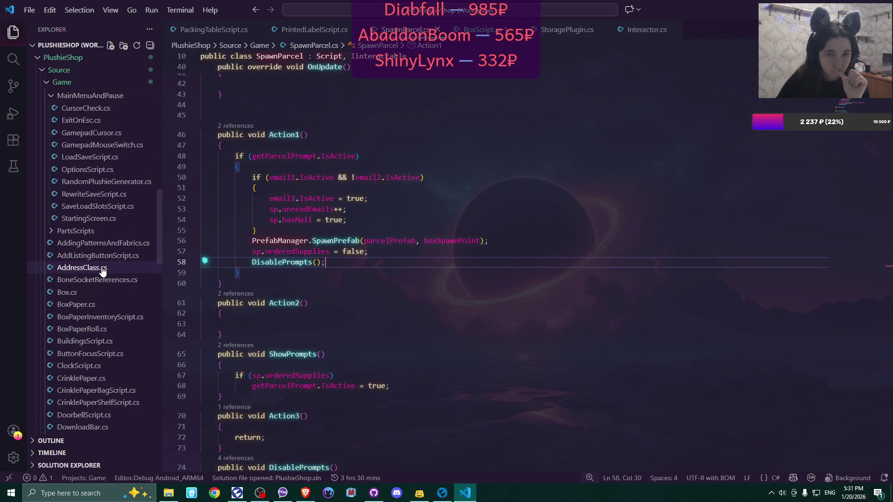
scroll(103, 272, up, 3)
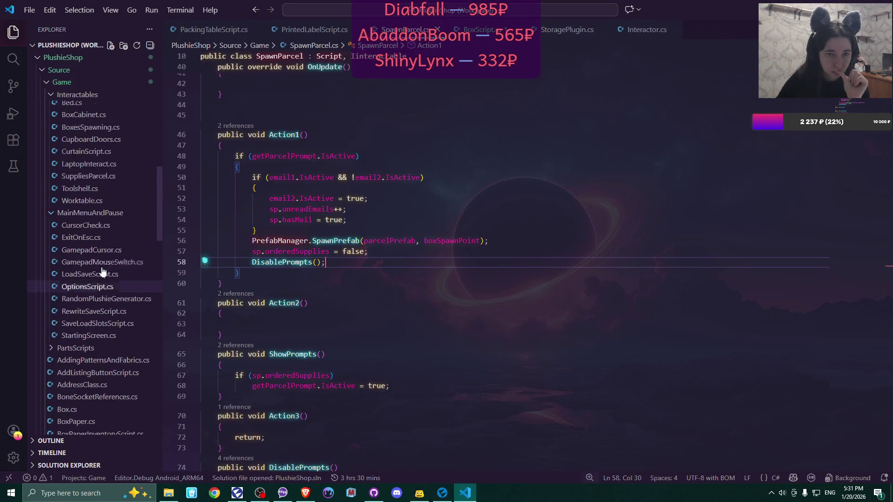
click(82, 201)
- In Worktable.cs, place the cursor on the tableCamTarget assignment at line 44
scroll(653, 278, down, 1)
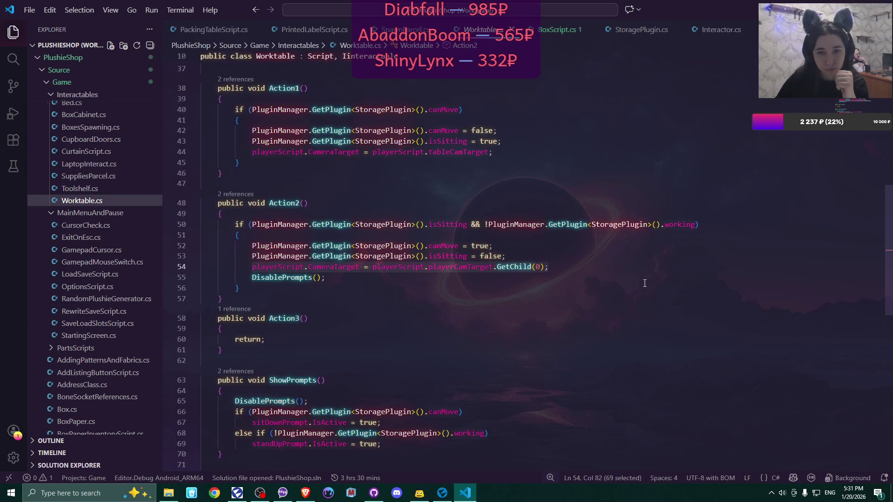
scroll(645, 283, up, 3)
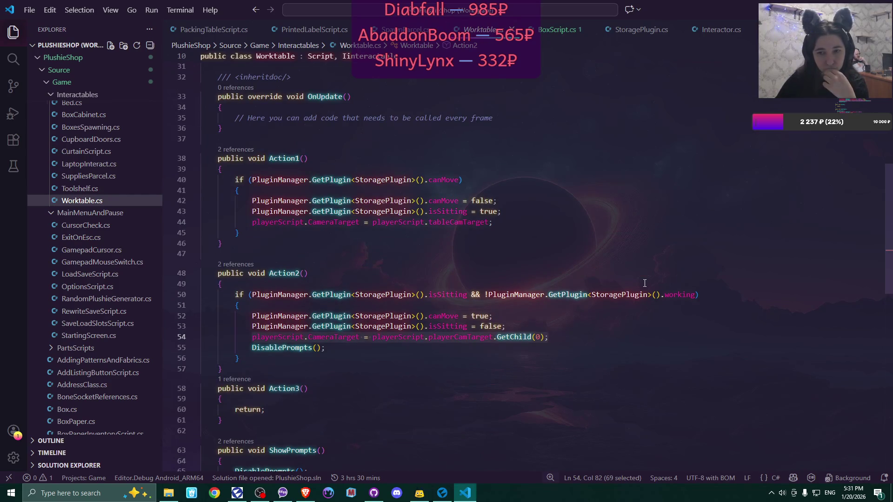
scroll(644, 283, up, 3)
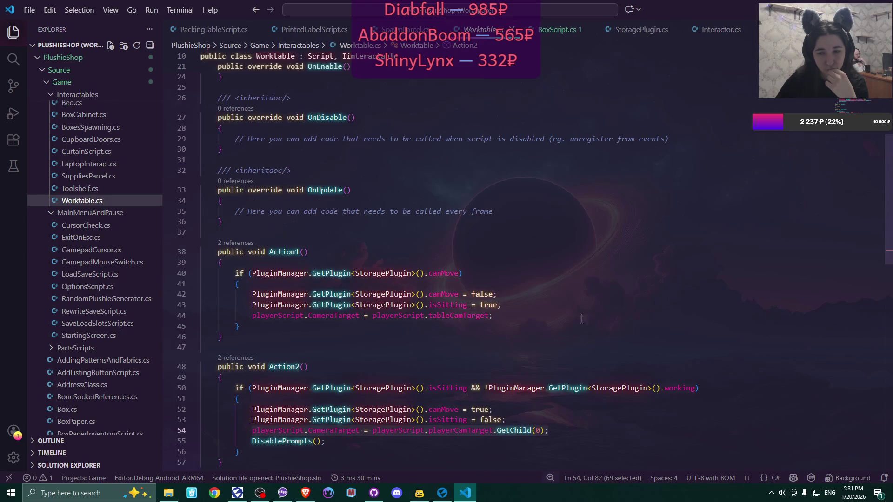
click(459, 317)
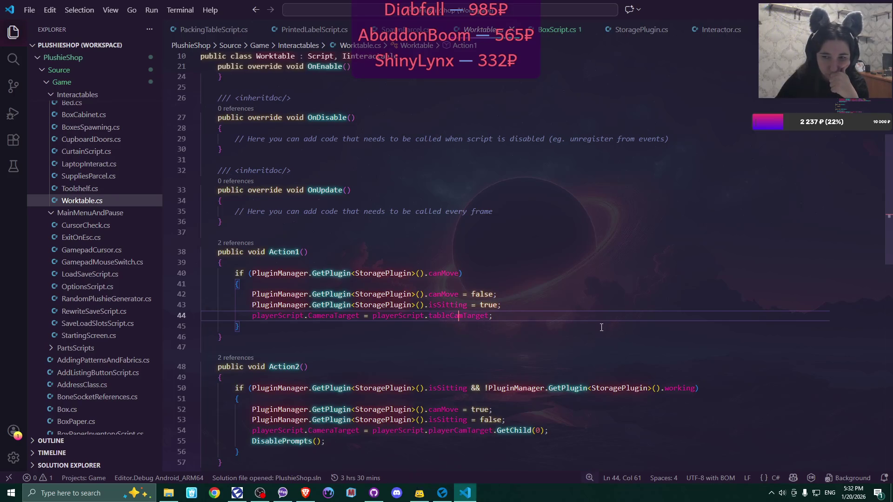
- Read how Action1 and Action2 set the camera target, ending at that line's end
scroll(602, 327, down, 3)
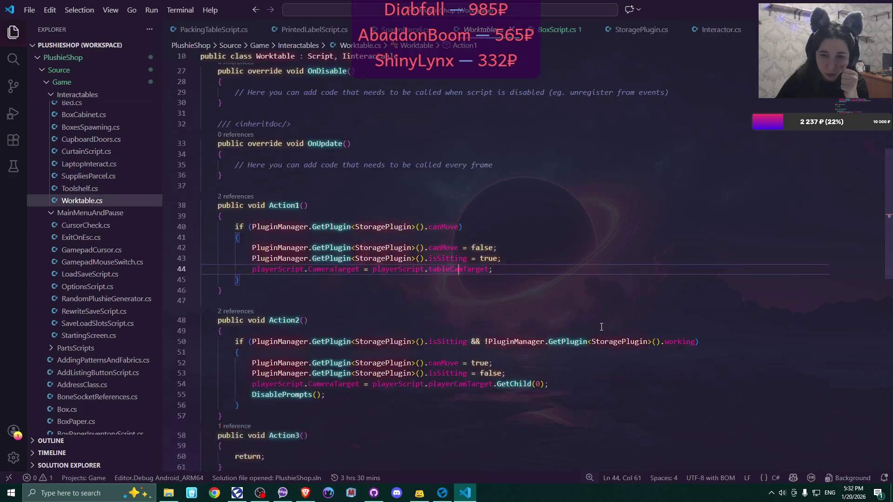
scroll(602, 327, down, 2)
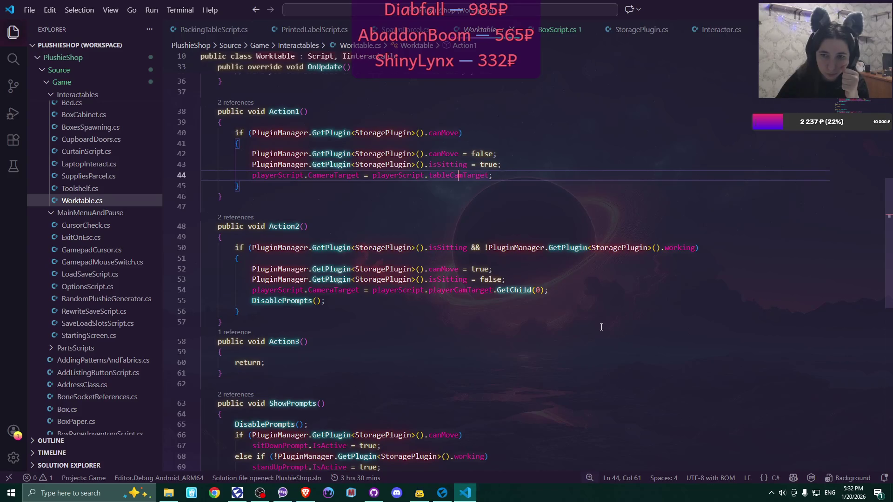
scroll(601, 327, down, 2)
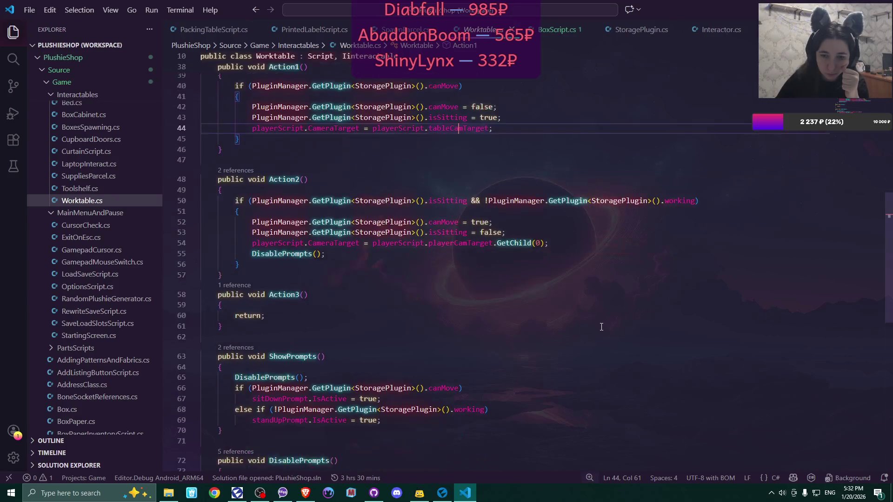
scroll(602, 327, down, 1)
scroll(601, 327, up, 10)
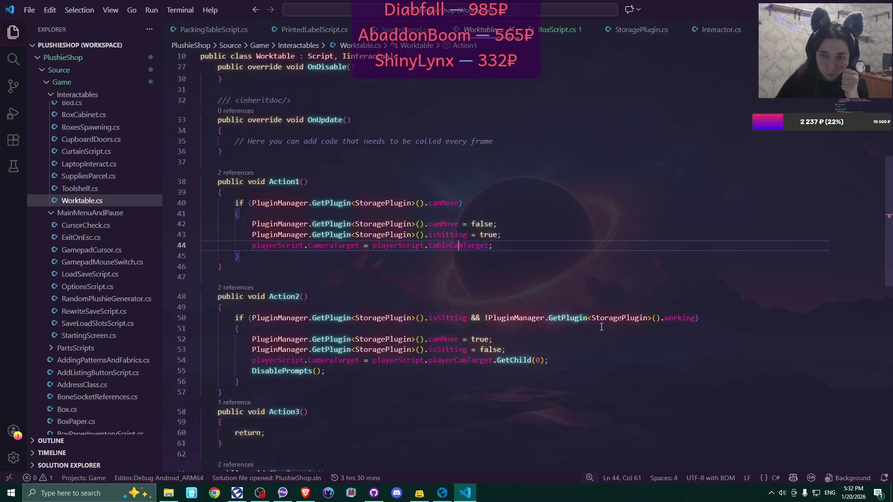
scroll(601, 327, up, 2)
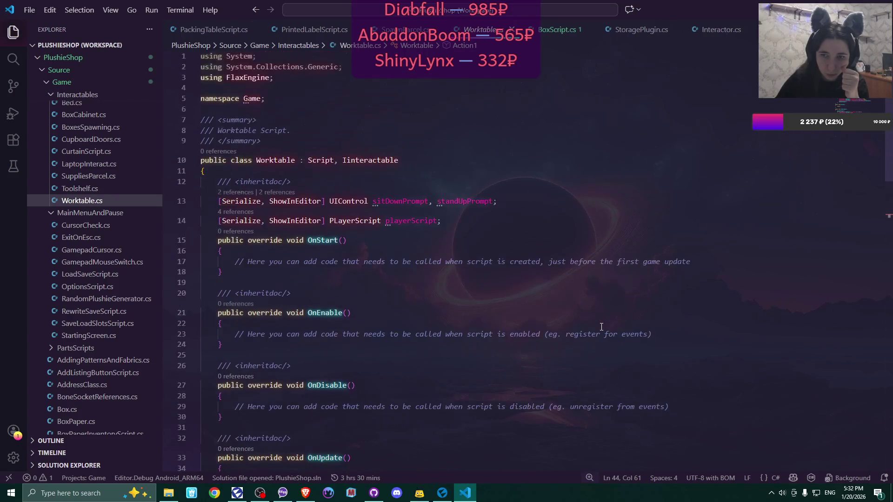
scroll(601, 327, down, 10)
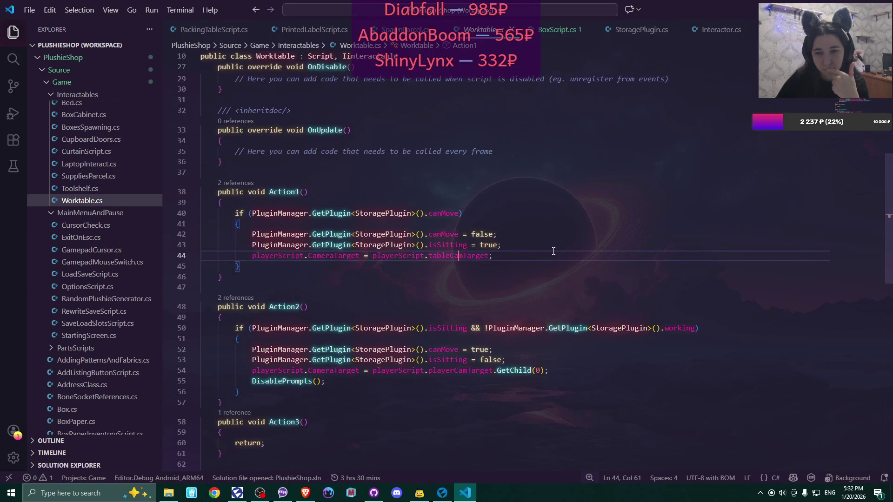
click(553, 251)
- Finish reading Worktable.cs, then switch to PLayerScript.cs from the Explorer
scroll(540, 255, down, 4)
scroll(538, 257, down, 1)
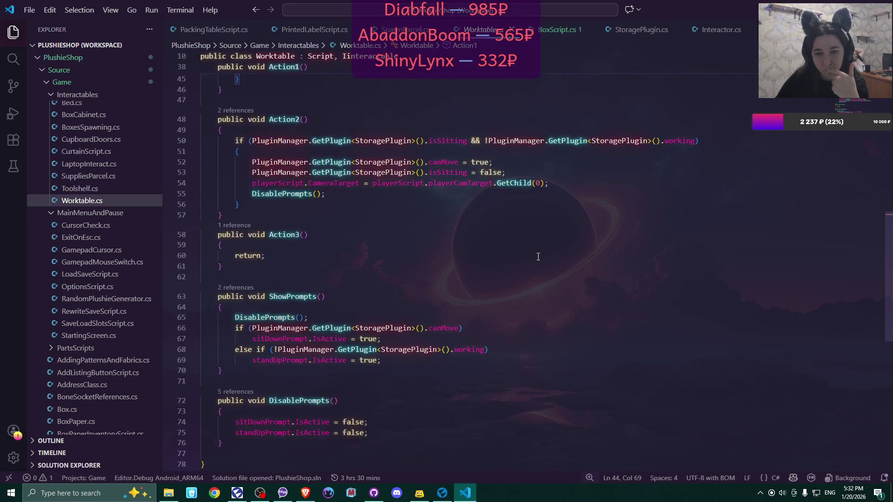
scroll(538, 257, up, 8)
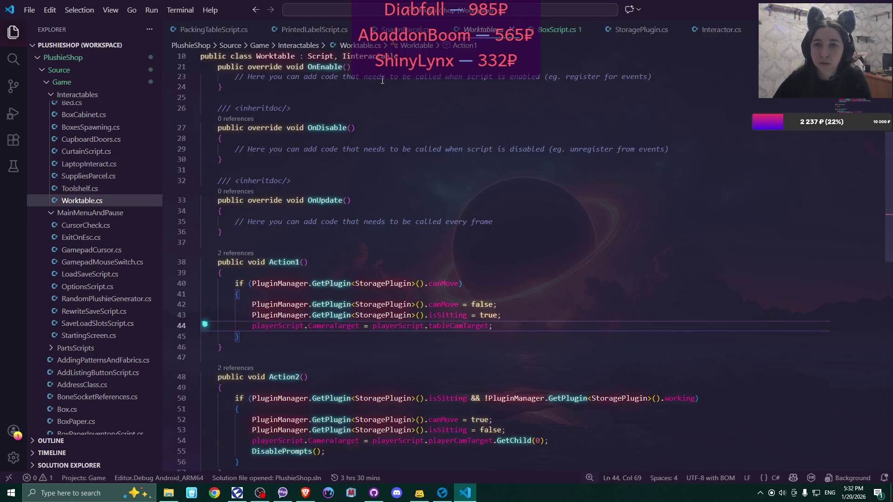
scroll(115, 171, down, 5)
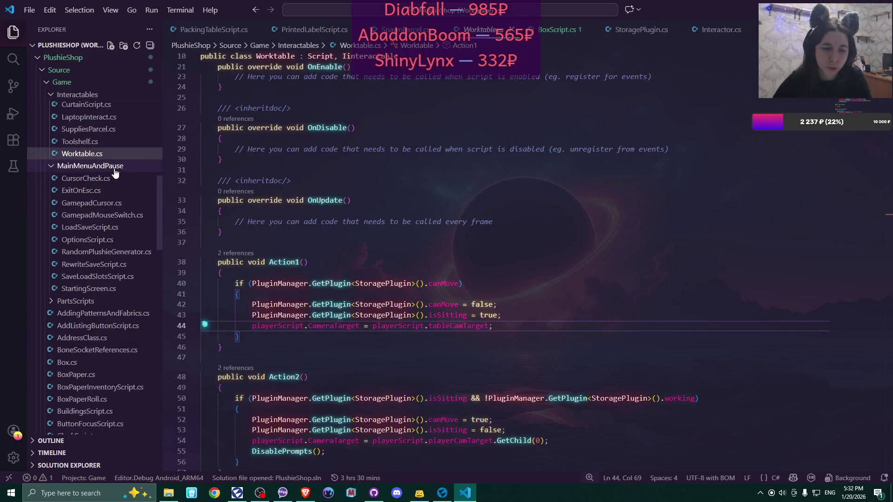
scroll(115, 171, down, 5)
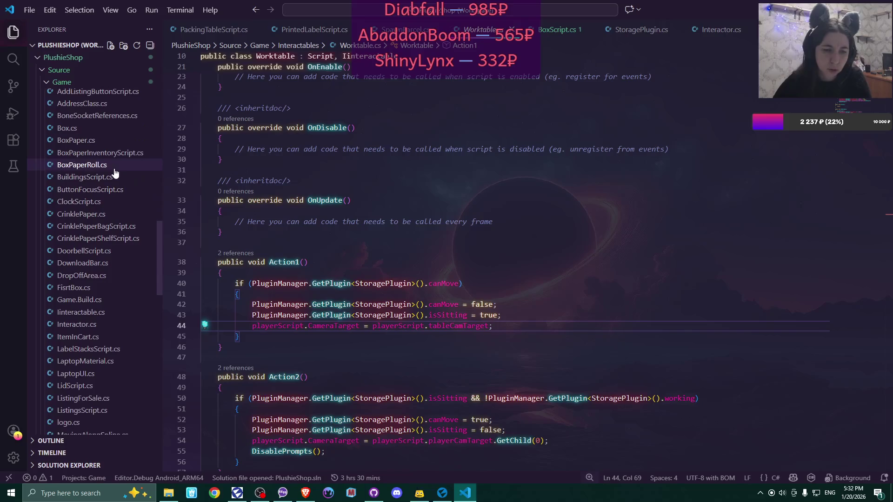
scroll(115, 171, up, 12)
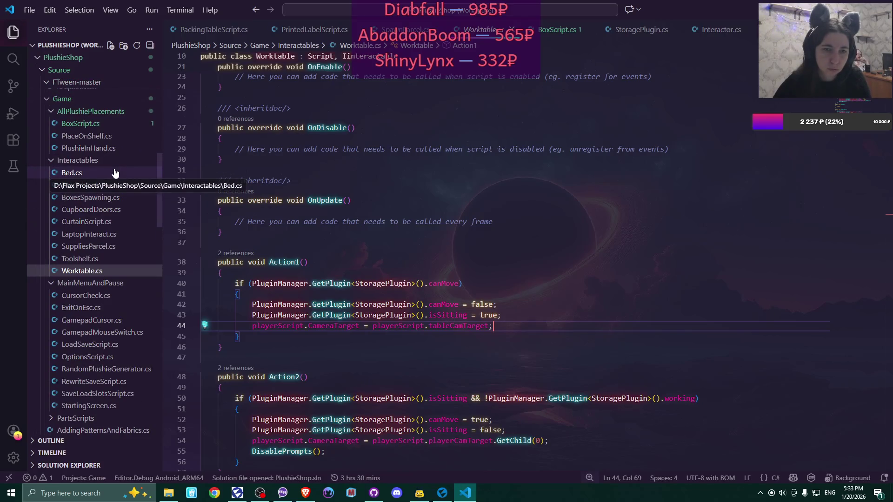
scroll(115, 172, down, 13)
scroll(115, 172, down, 10)
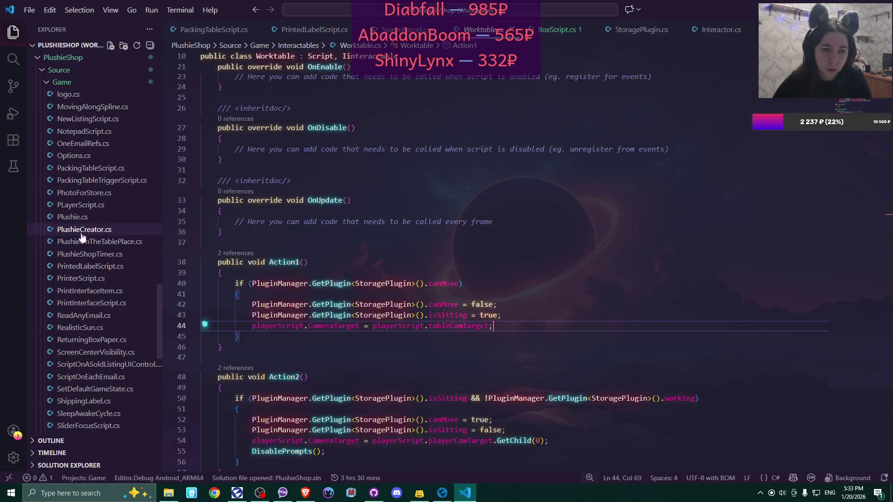
click(80, 205)
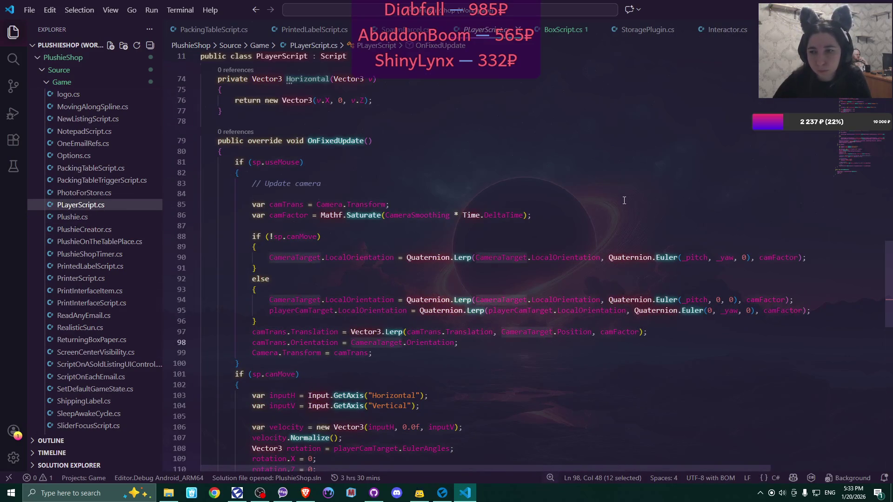
- Read PLayerScript.cs's OnFixedUpdate camera code, pin Worktable.cs as a tab, and return to PLayerScript.cs
scroll(624, 201, down, 2)
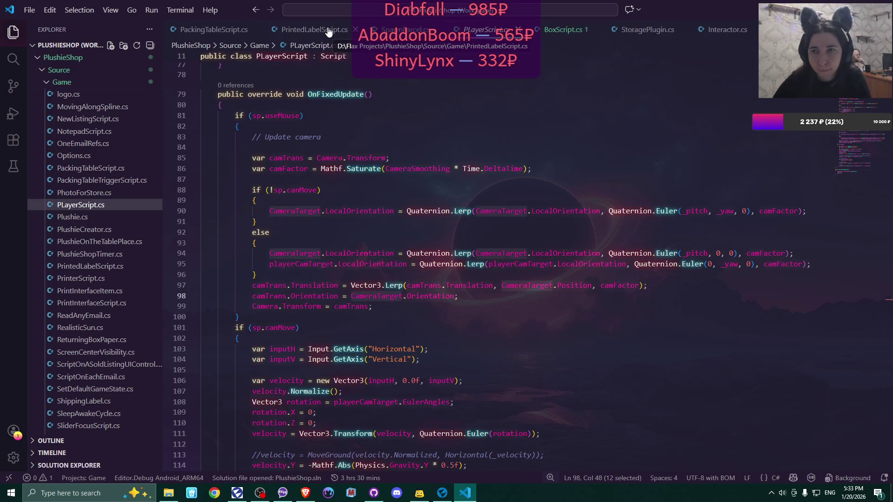
scroll(114, 177, down, 5)
scroll(105, 242, up, 9)
scroll(104, 233, up, 12)
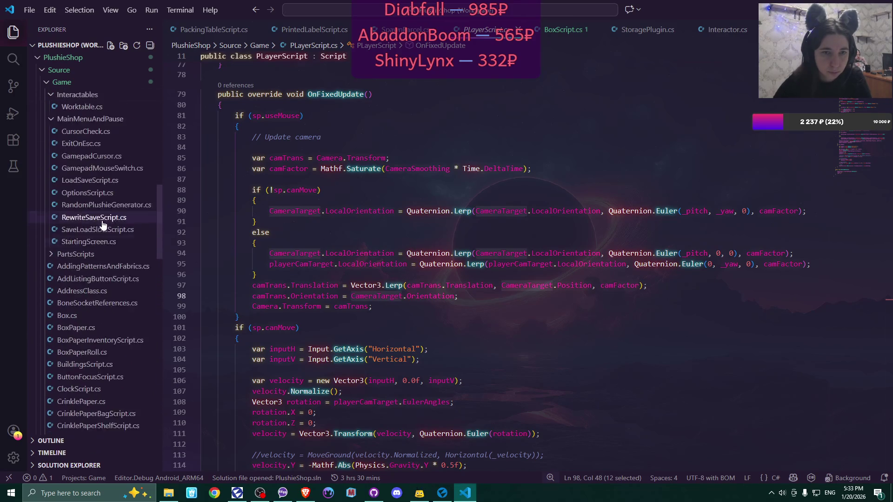
scroll(103, 225, up, 3)
double_click(91, 201)
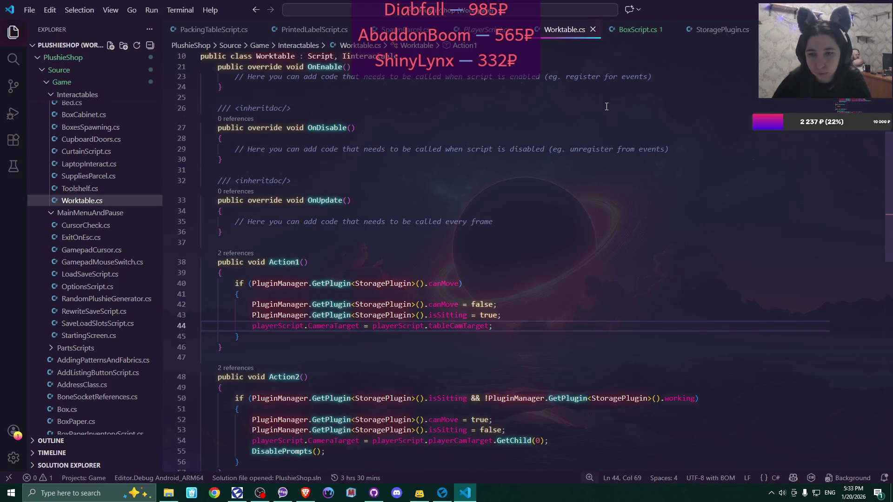
key(ctrl+Tab)
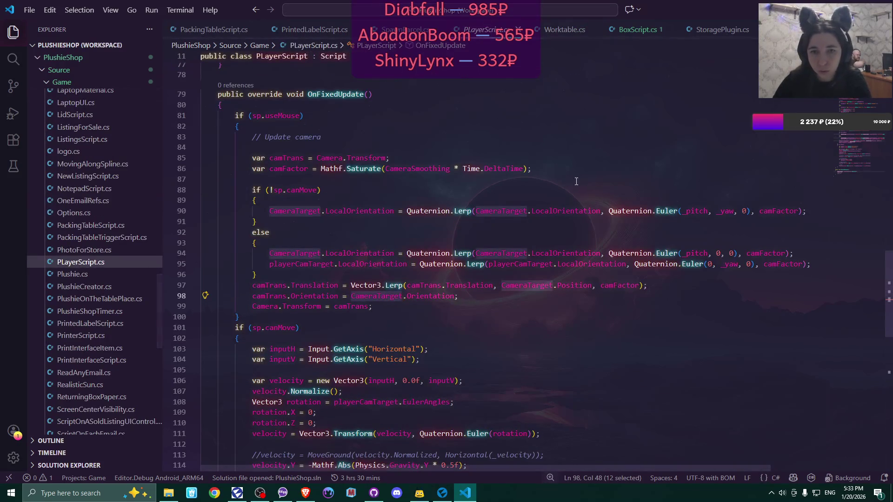
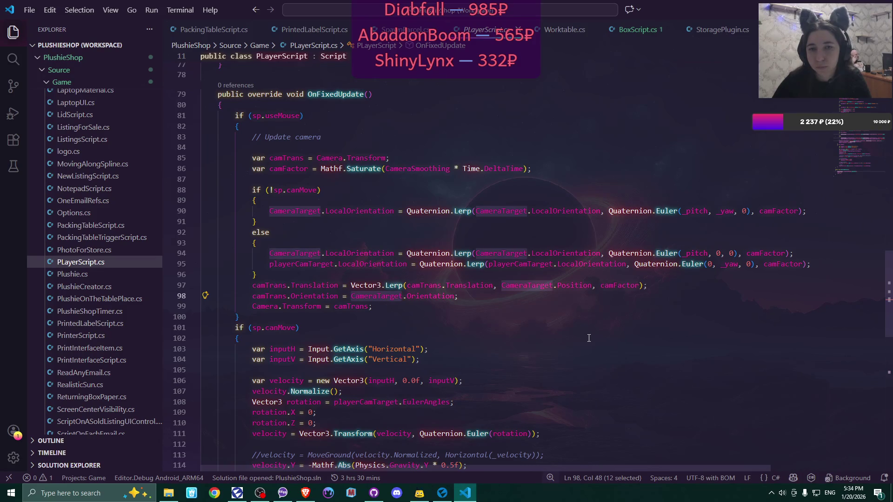
- Declare a new public void ResetPitchAndYaw() method with braces below ResetCamRotation
scroll(589, 338, down, 11)
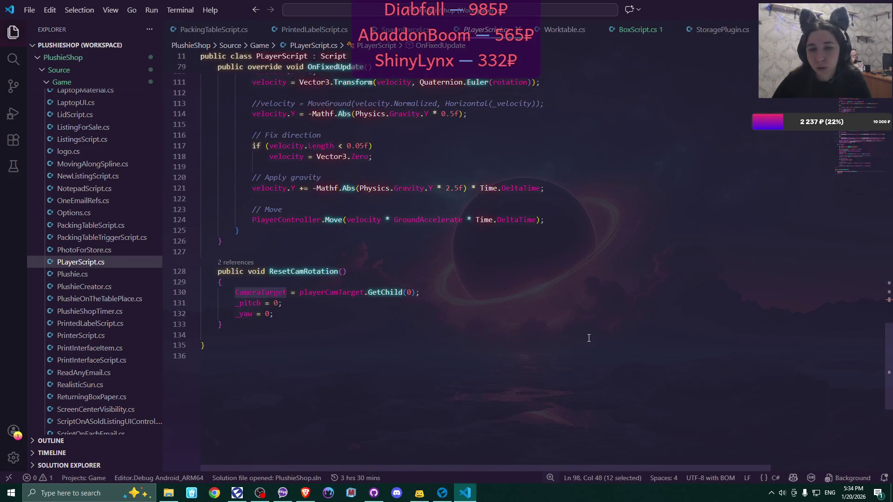
scroll(589, 338, up, 1)
click(272, 349)
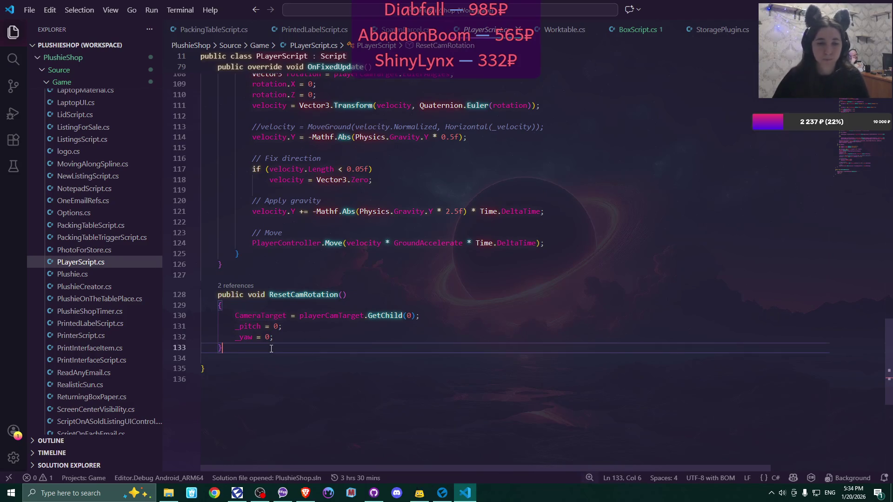
key(Return)
text(publi)
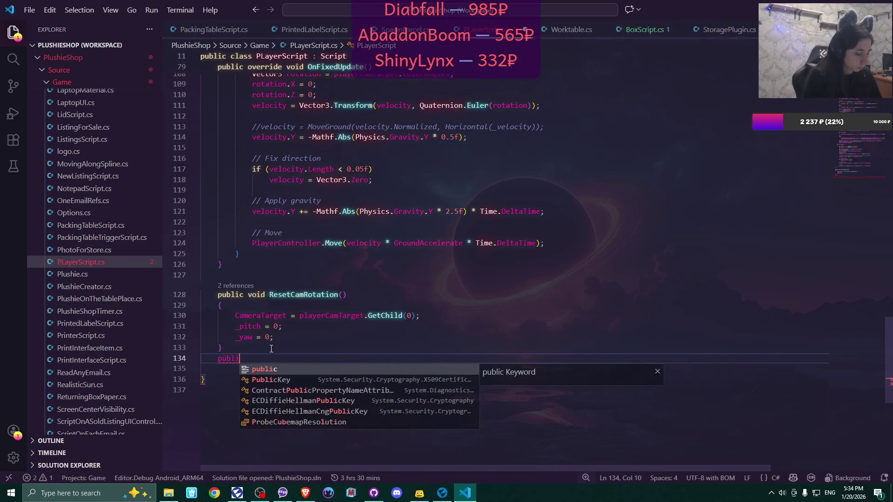
text(c void Reset)
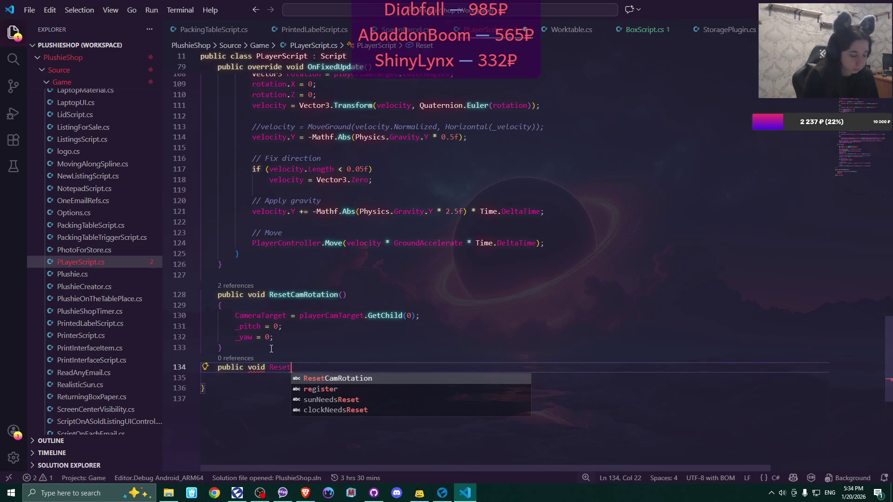
text(Pi)
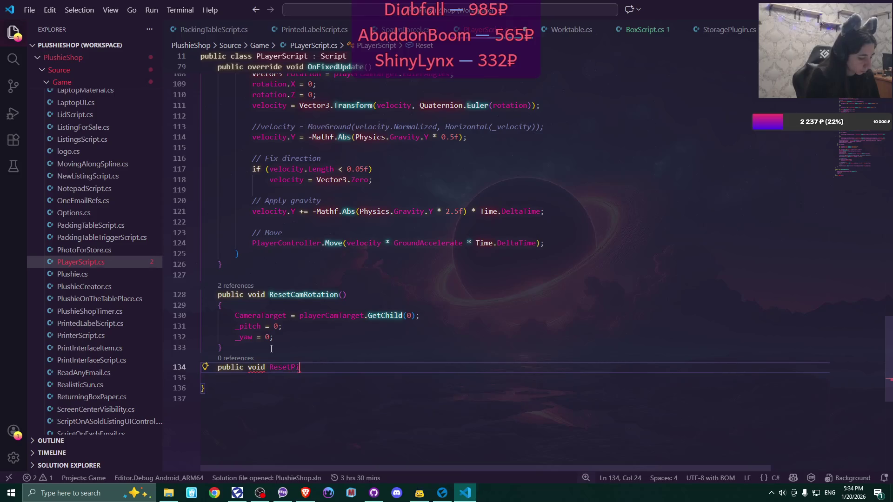
text(tchAndYaw())
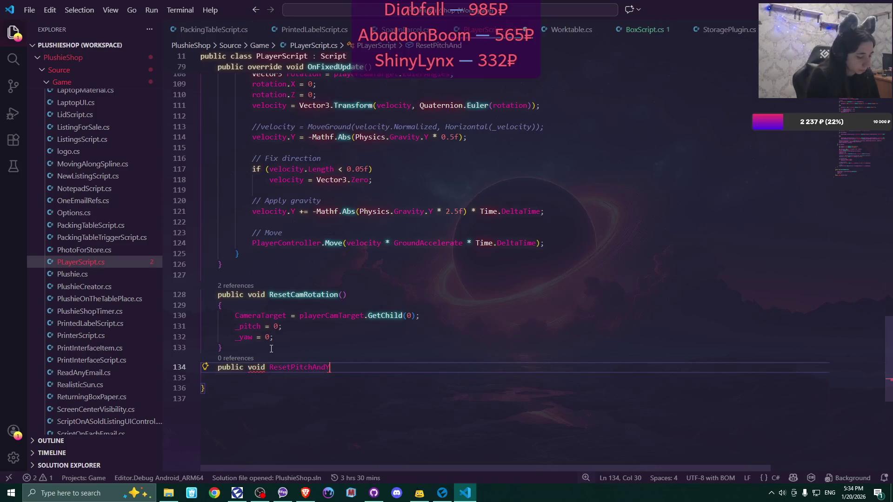
key(Return)
text({)
key(Return)
- Copy the _pitch = 0 and _yaw = 0 lines into the ResetPitchAndYaw body
drag(235, 326, 275, 337)
key(ctrl+c)
click(242, 389)
key(ctrl+v)
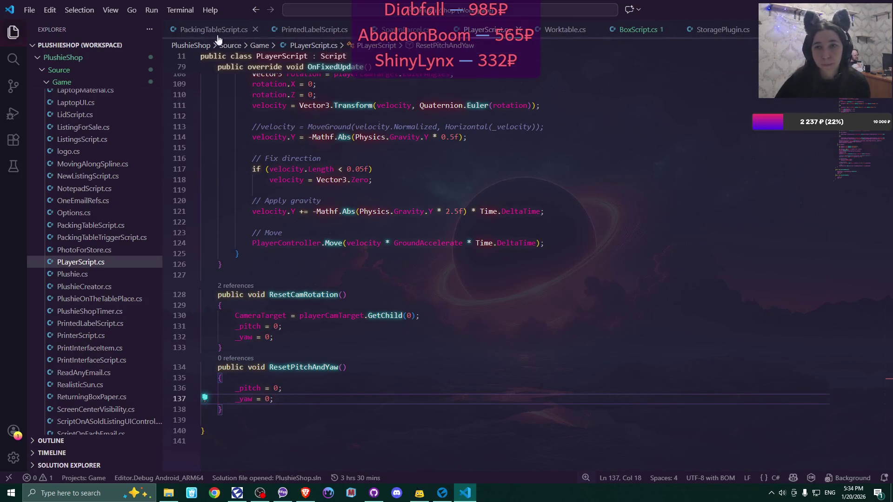
click(412, 30)
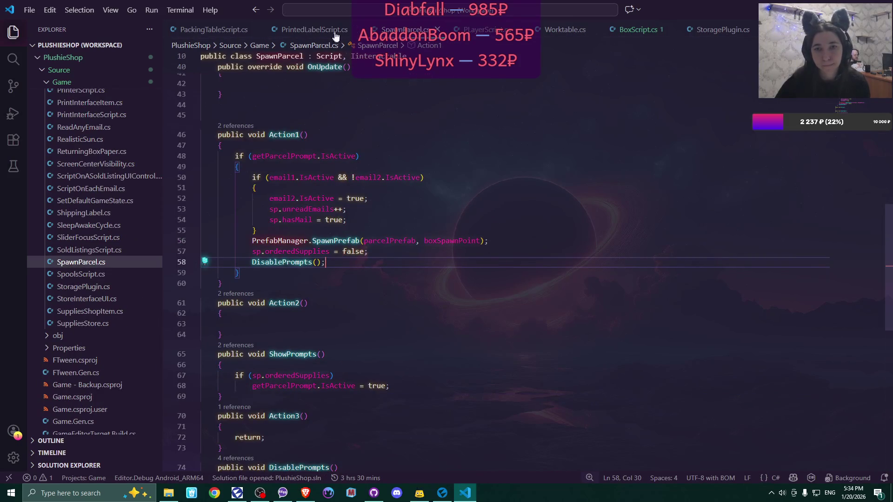
- Add playerScript.ResetPitchAndYaw(); after the table camera-target line in Worktable.cs and save
click(563, 30)
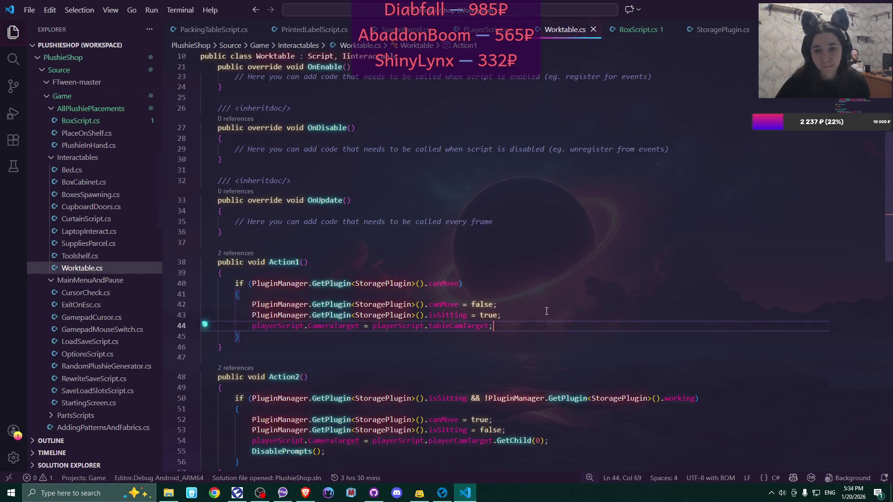
key(Return)
text(pl)
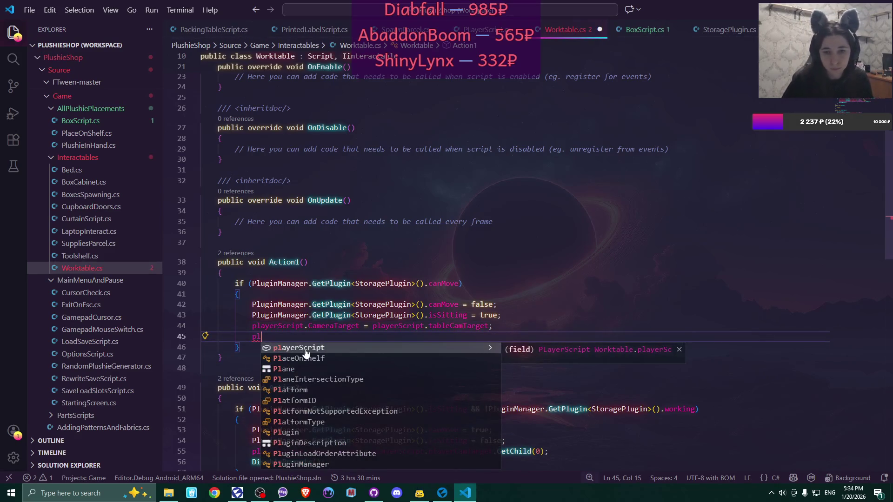
click(305, 353)
text(.rest)
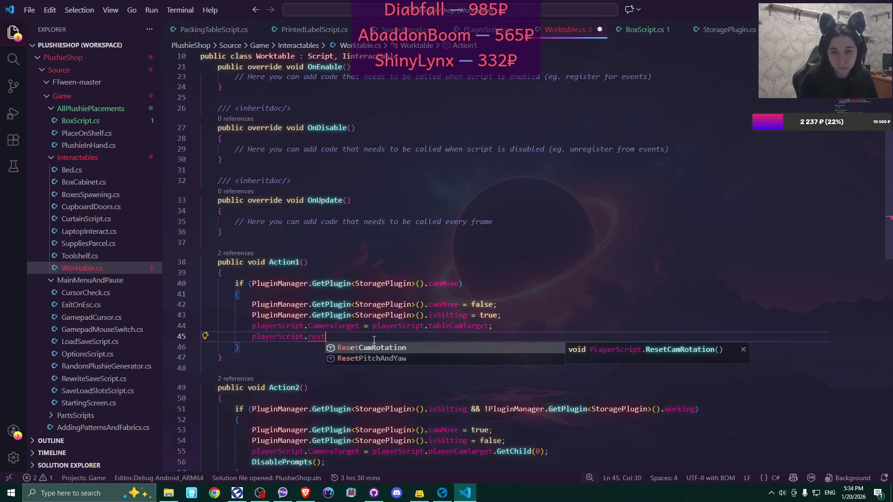
key(Down)
key(Return)
text(();)
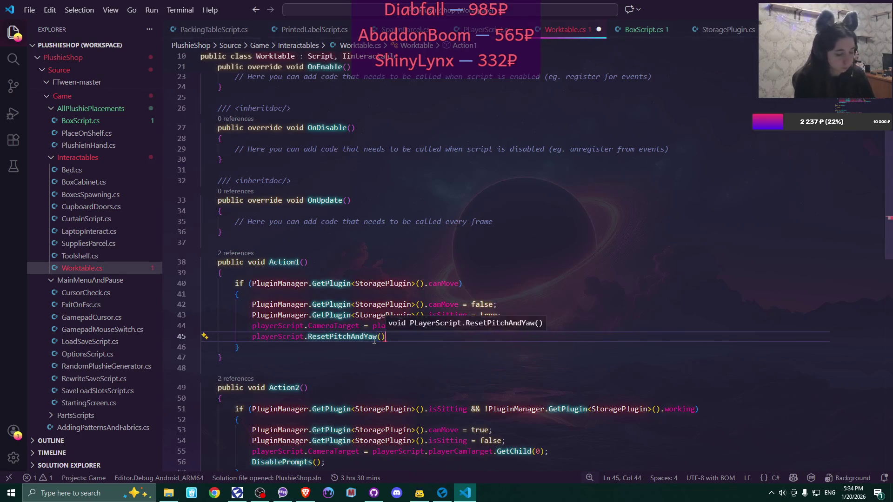
key(ctrl+s)
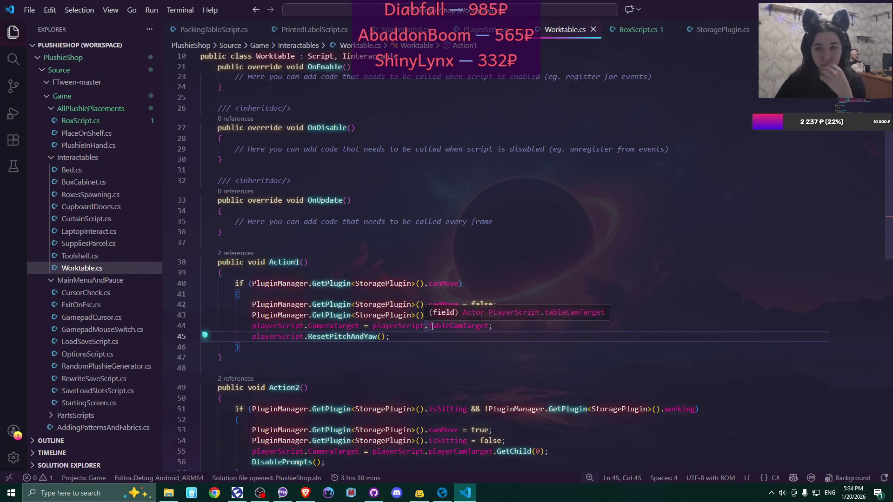
scroll(507, 421, down, 2)
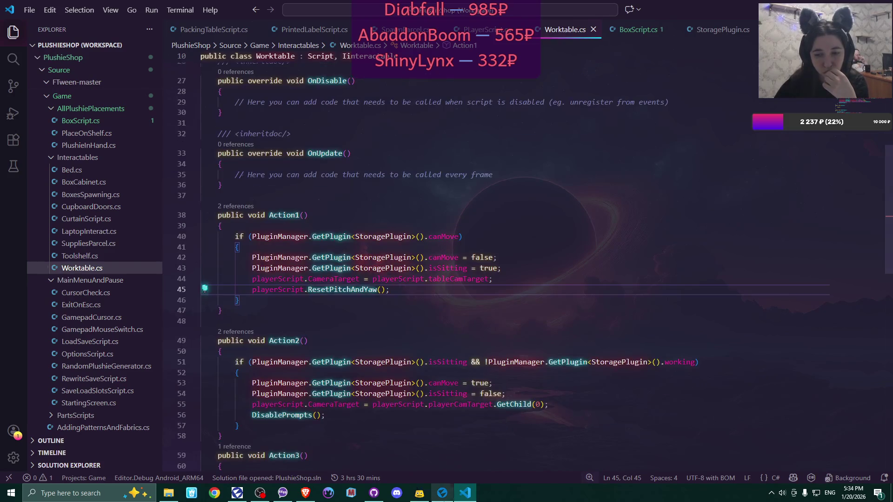
click(442, 493)
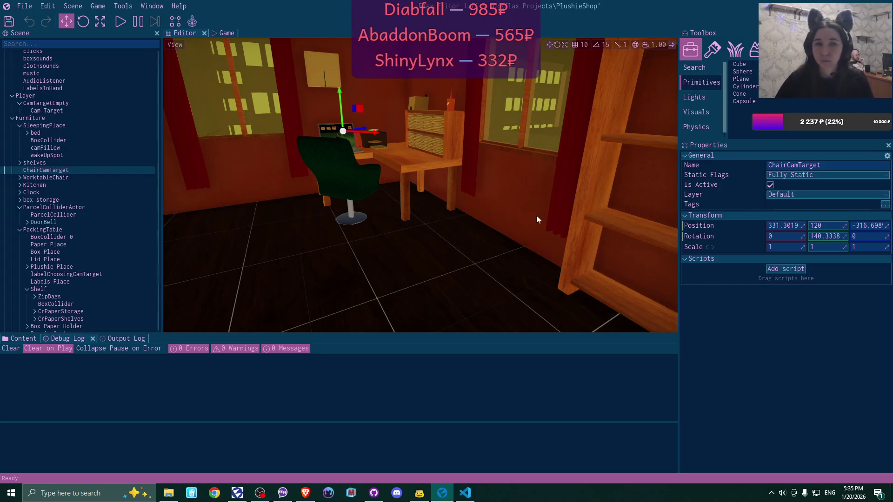
- Play-test a new game in the room, overwriting the existing save, then go back to VS Code
click(120, 22)
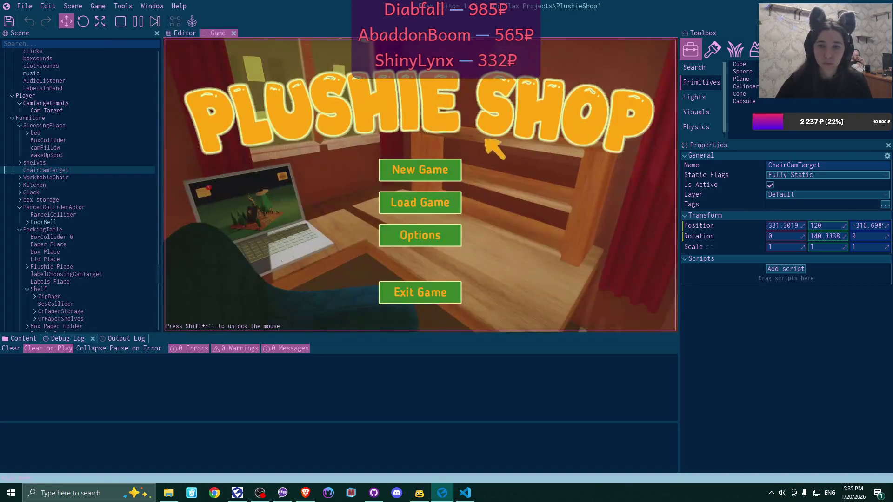
click(454, 169)
click(367, 243)
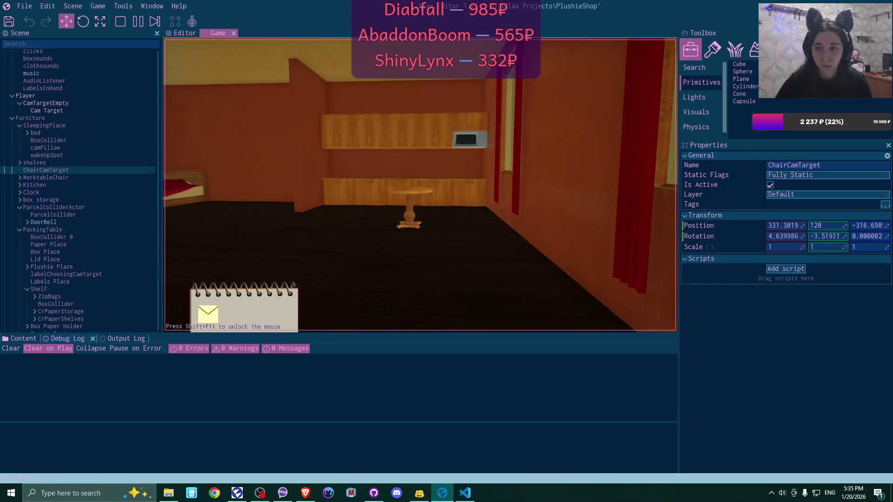
key(alt+Tab)
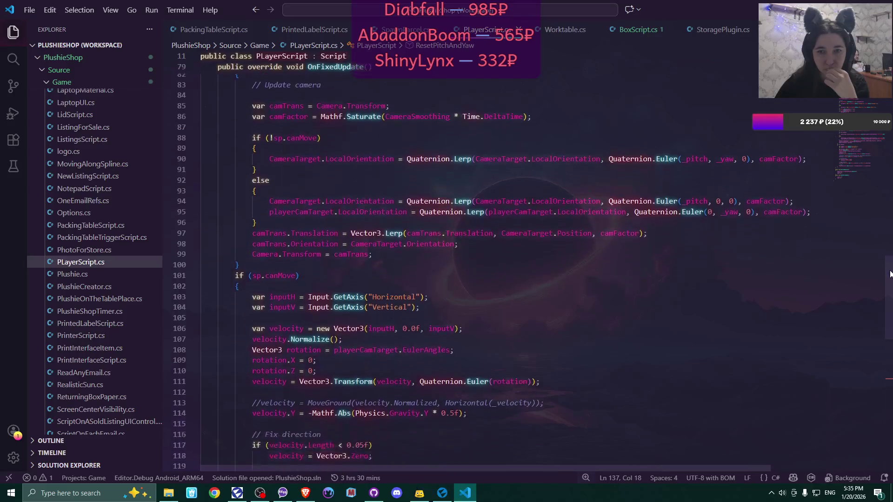
scroll(890, 265, up, 1)
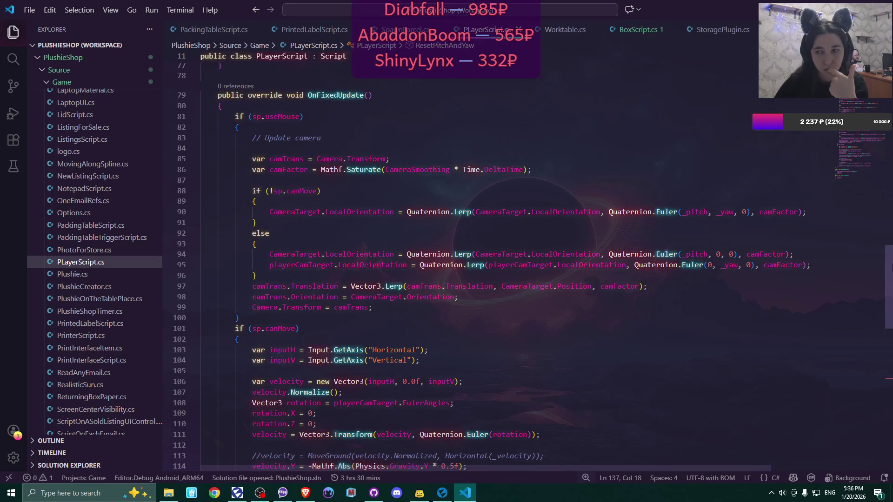
drag(889, 271, 889, 395)
scroll(294, 378, up, 6)
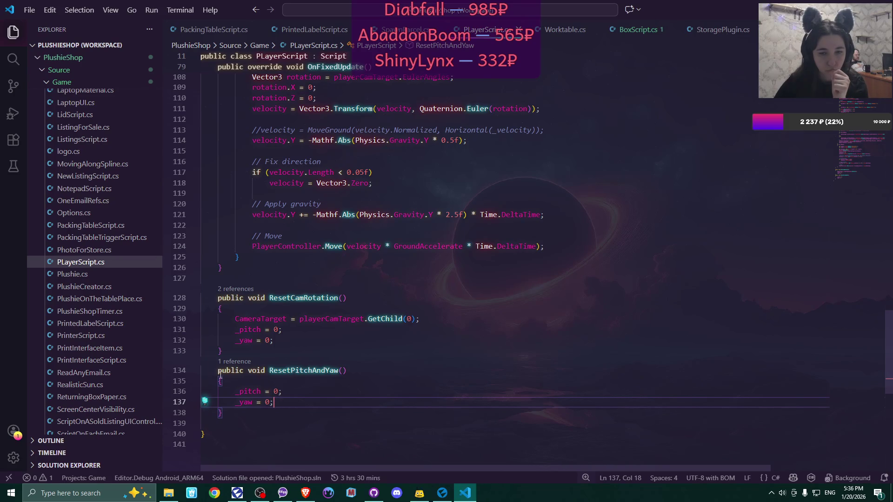
double_click(247, 392)
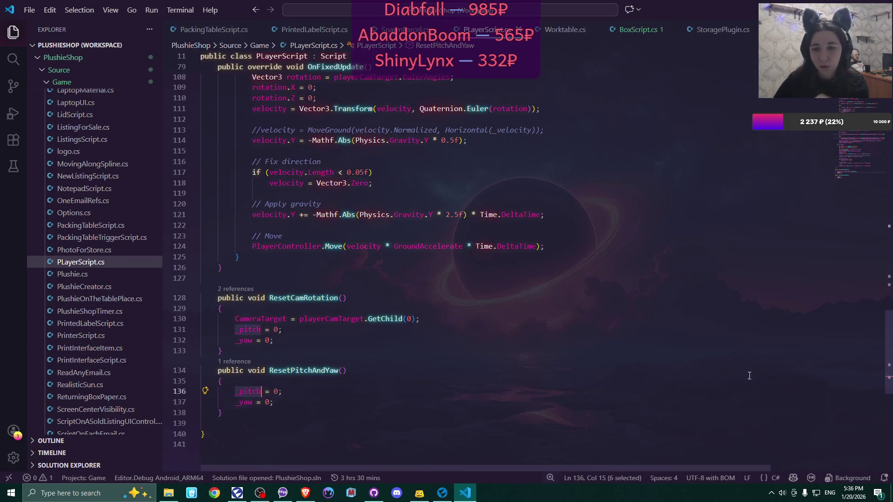
mouse_move(888, 337)
mouse_down()
mouse_move(891, 40)
mouse_move(885, 104)
mouse_up()
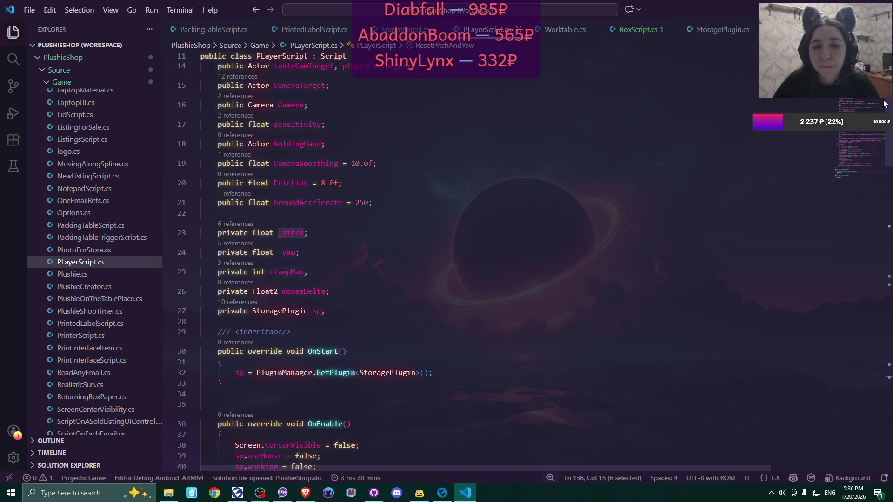
drag(885, 103, 883, 288)
scroll(380, 314, down, 10)
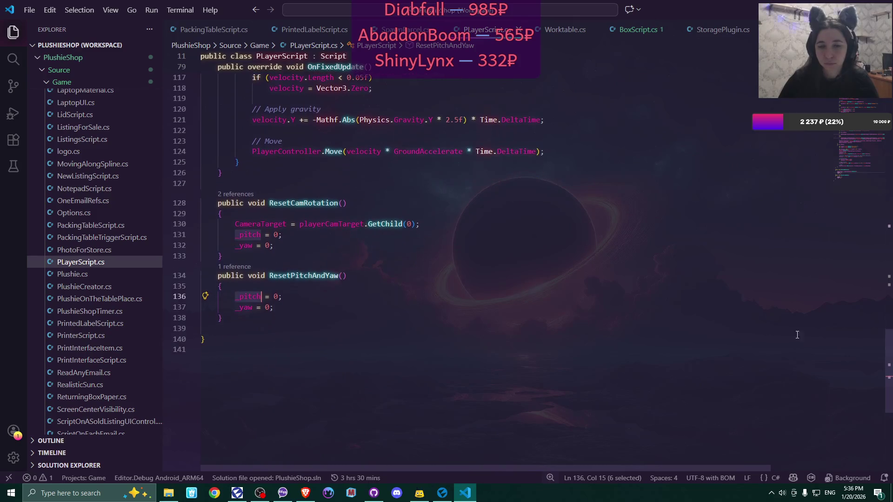
click(291, 275)
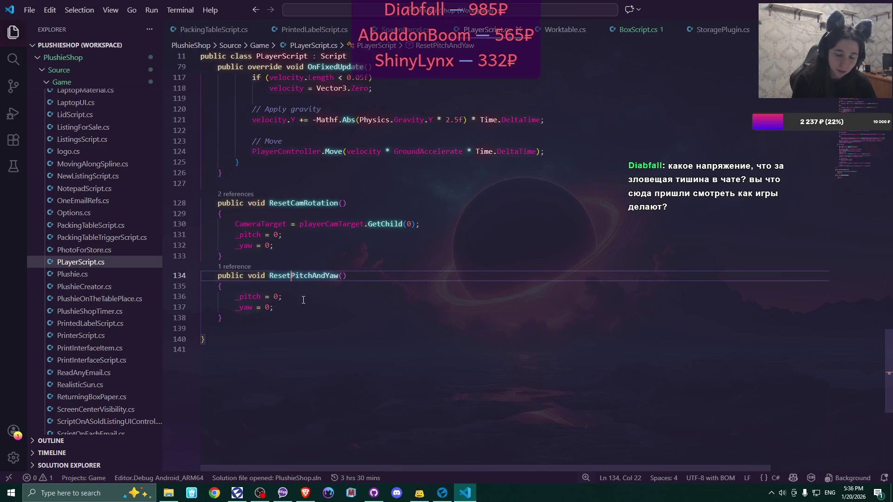
- Rename the ResetPitchAndYaw method to SetPitchAndYaw
key(BackSpace)
key(BackSpace)
key(BackSpace)
text(S)
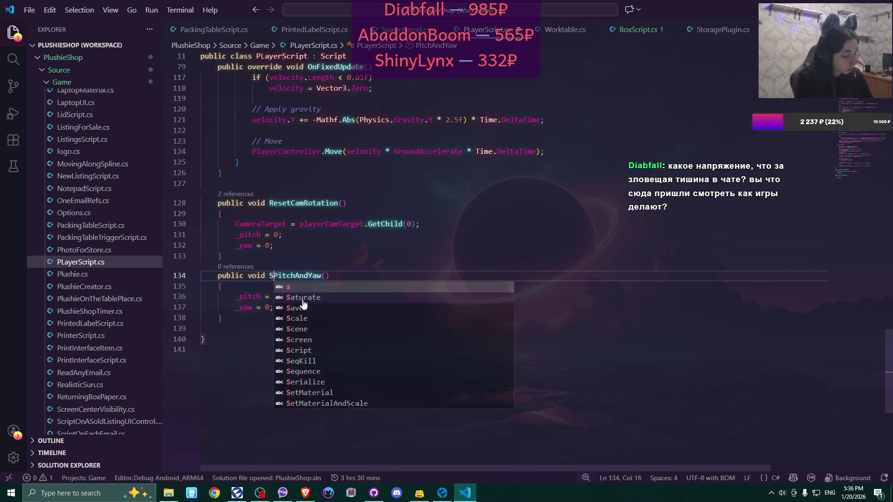
text(et)
click(248, 296)
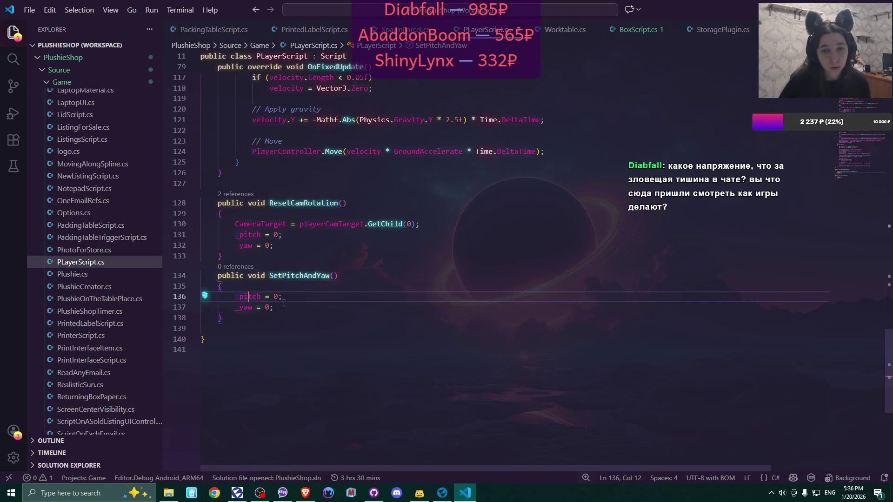
key(ctrl+Right)
key(ctrl+Right)
key(ctrl+Right)
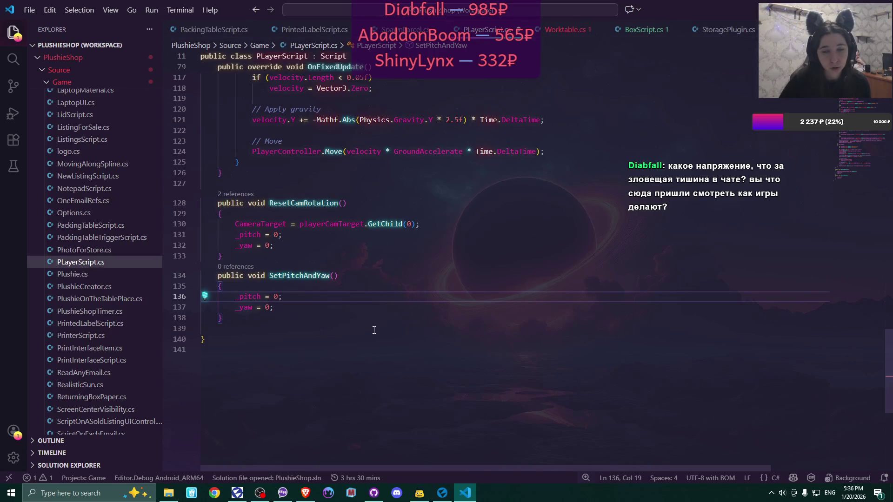
mouse_move(886, 355)
mouse_down()
mouse_move(885, 193)
mouse_move(886, 254)
mouse_up()
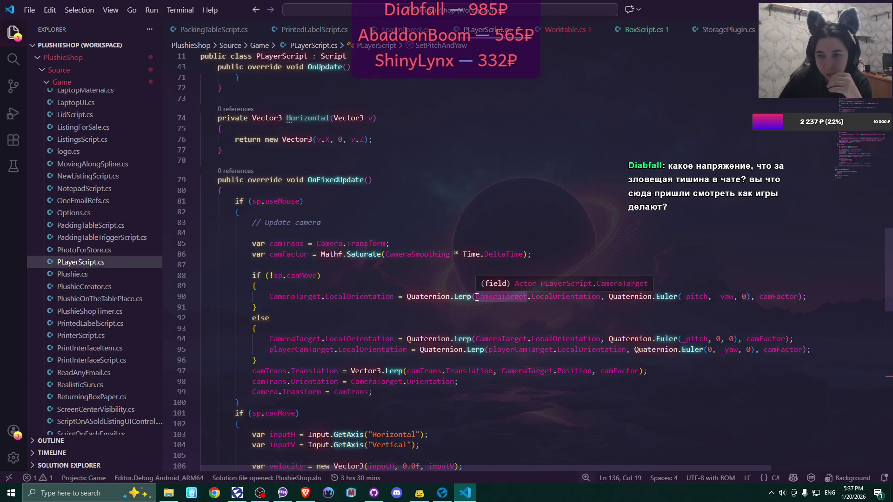
drag(477, 297, 600, 297)
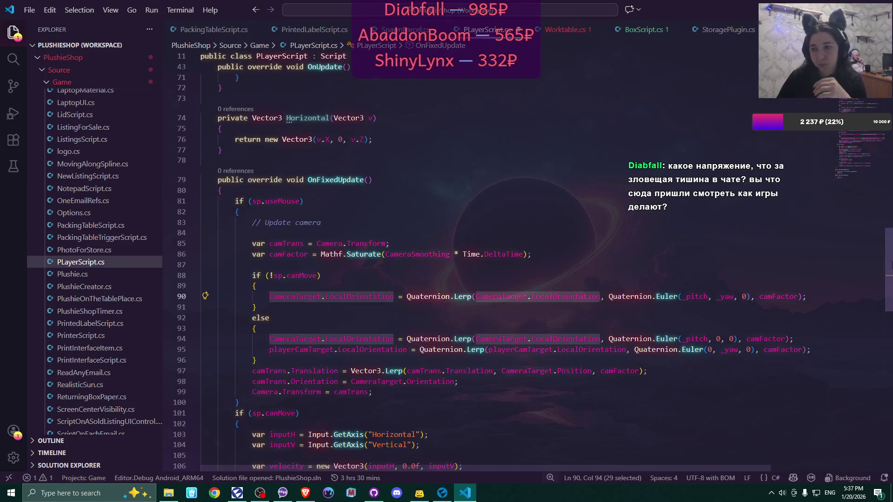
scroll(890, 269, down, 1)
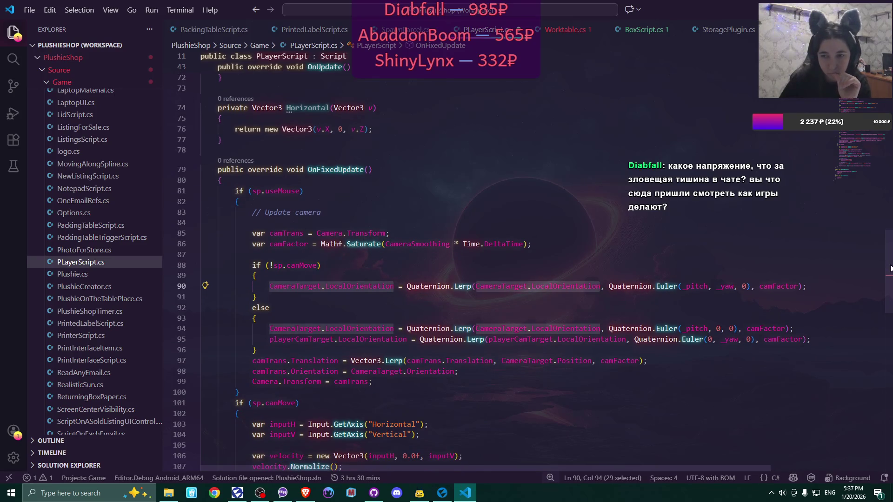
mouse_move(890, 268)
mouse_down()
mouse_move(876, 431)
mouse_move(863, 372)
mouse_up()
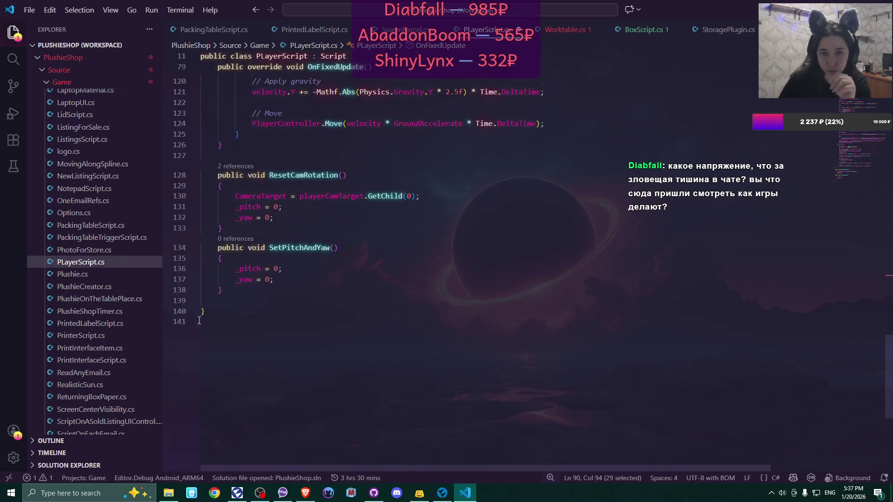
- Assign _pitch from CameraTarget.LocalEulerAngles.X instead of 0
click(279, 269)
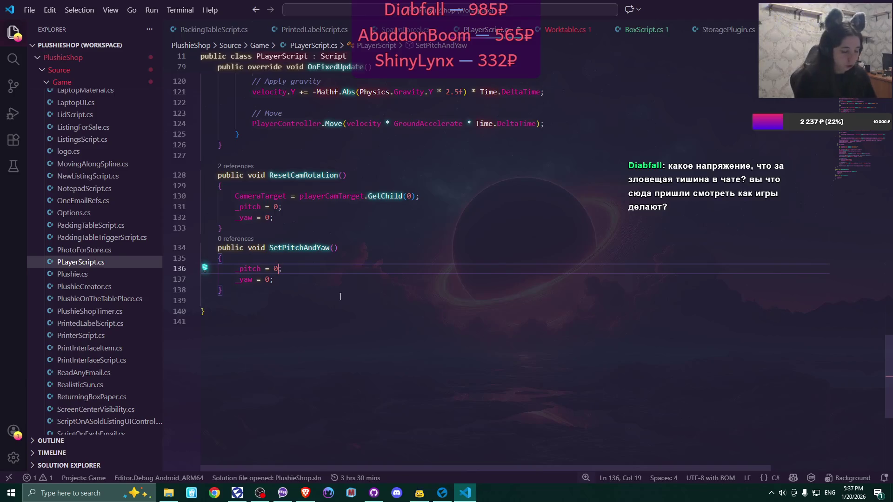
key(BackSpace)
text(Cam)
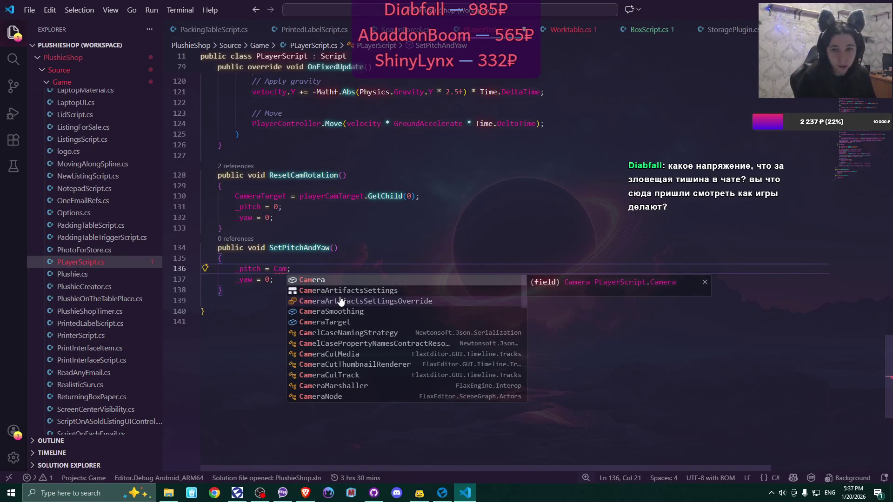
key(Down)
key(Down)
key(Down)
key(Return)
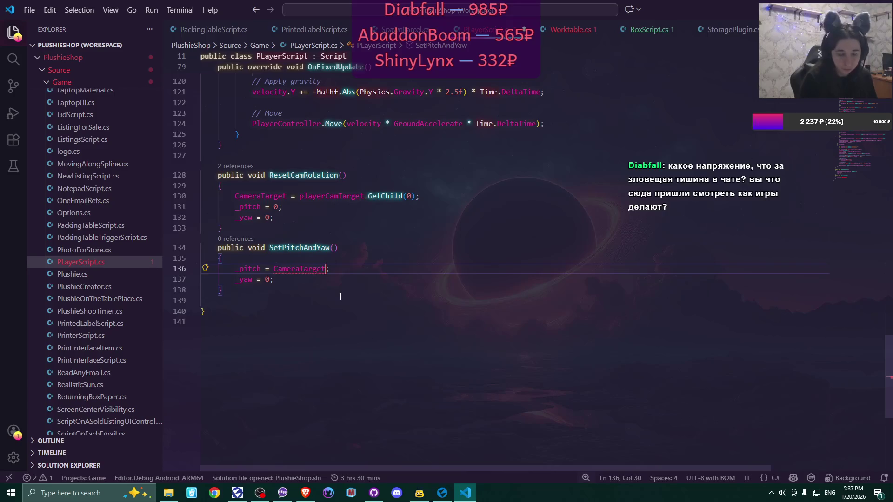
text(.)
text(local)
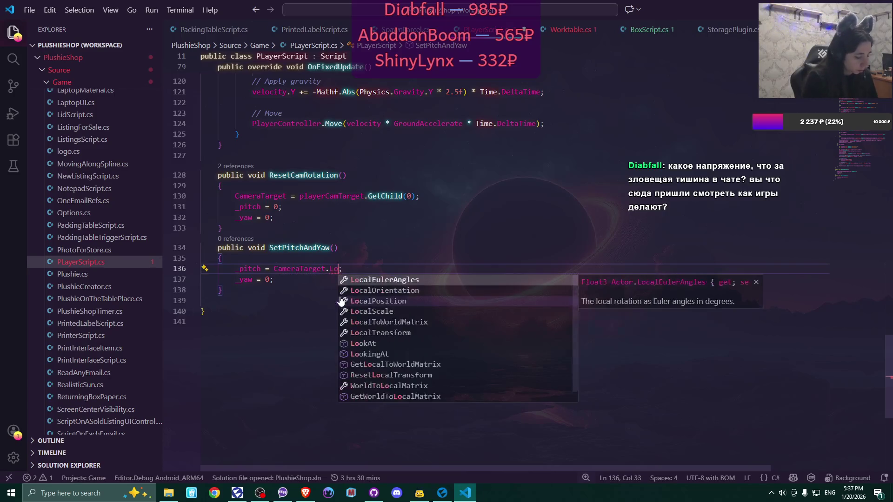
key(Return)
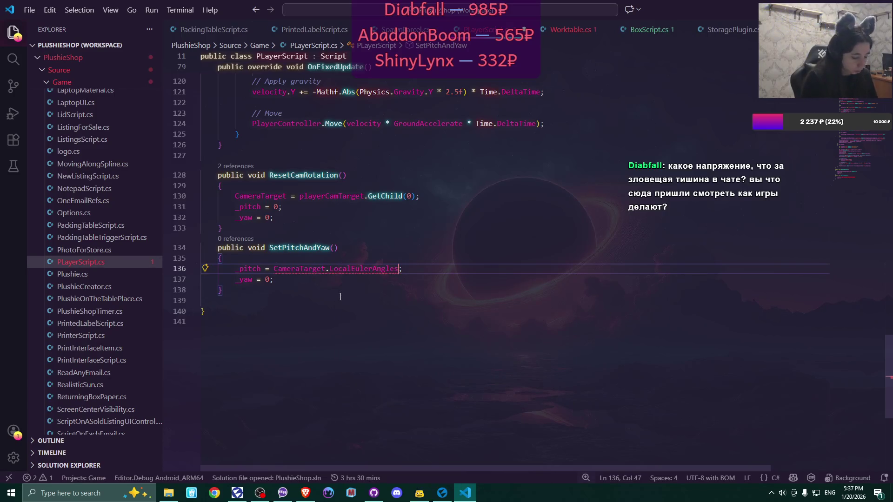
text(.X)
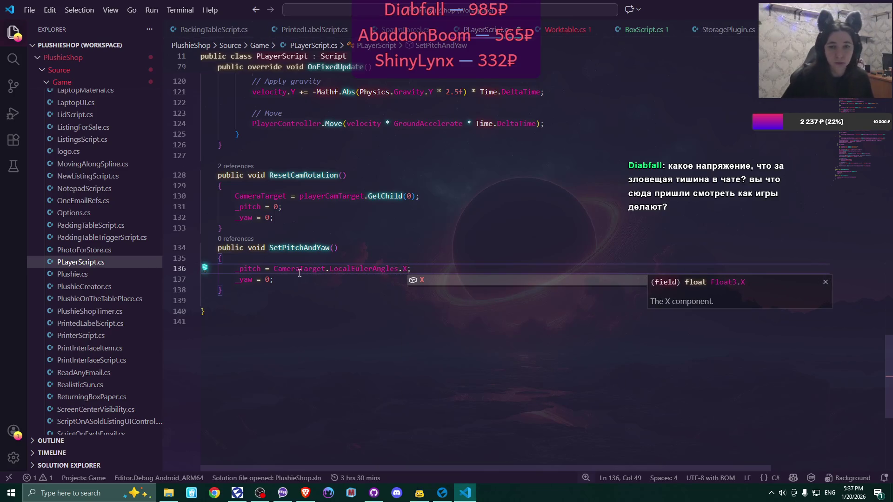
drag(274, 269, 408, 269)
key(ctrl+c)
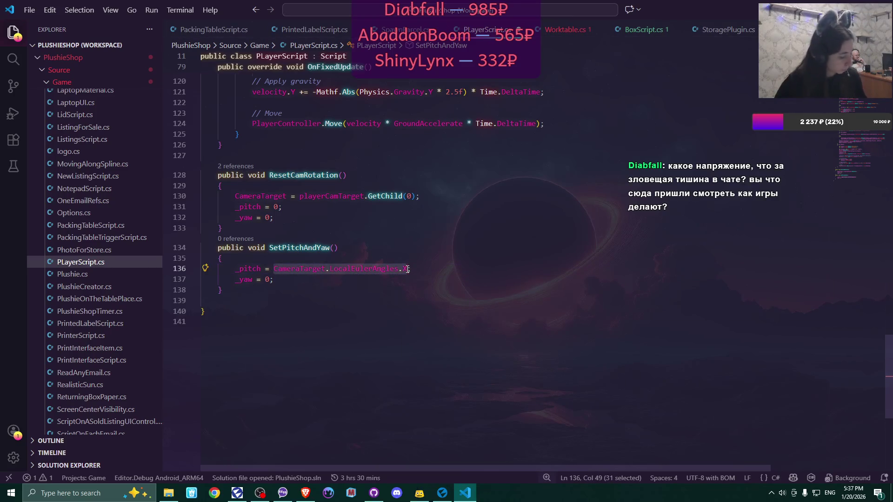
- Assign _yaw from CameraTarget.LocalEulerAngles.Y, then check compilation in Flax
click(270, 279)
key(BackSpace)
key(ctrl+v)
key(BackSpace)
text(Y)
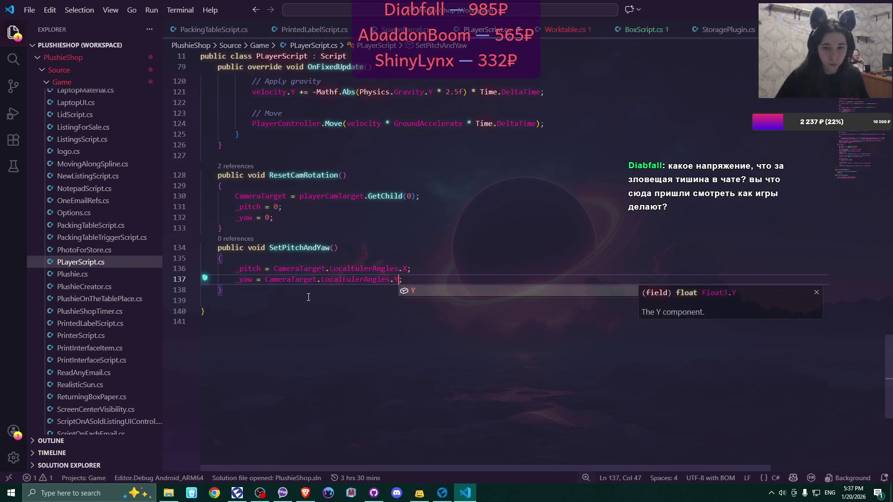
click(420, 271)
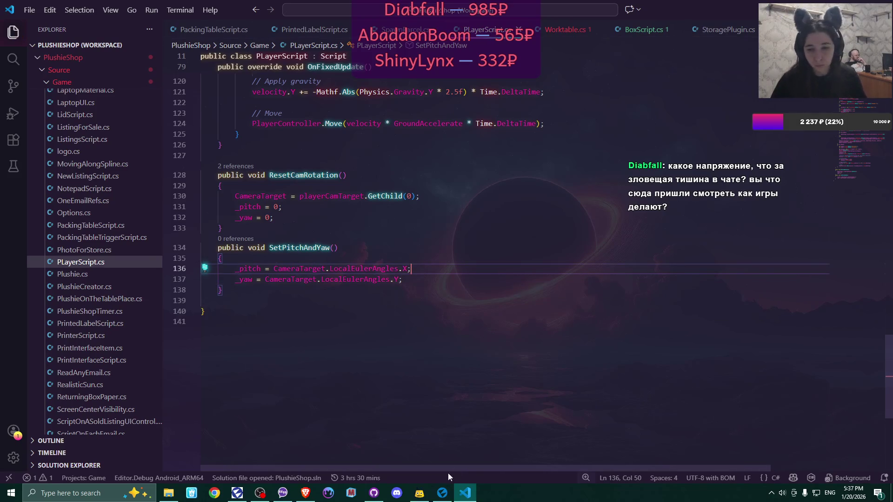
click(442, 493)
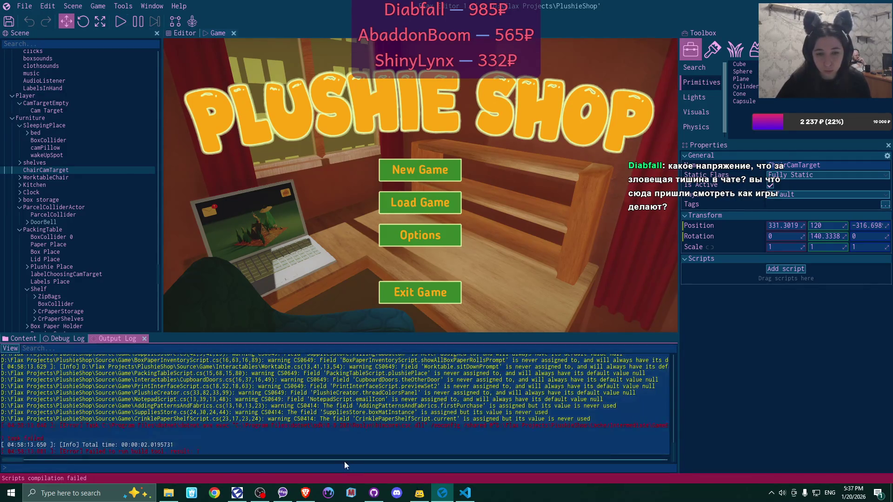
click(465, 493)
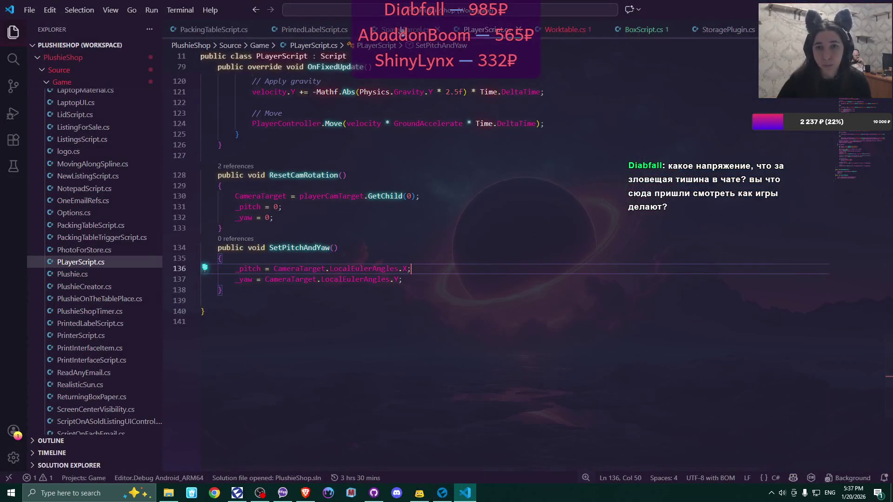
- Change the Worktable.cs call from ResetPitchAndYaw to SetPitchAndYaw
click(310, 30)
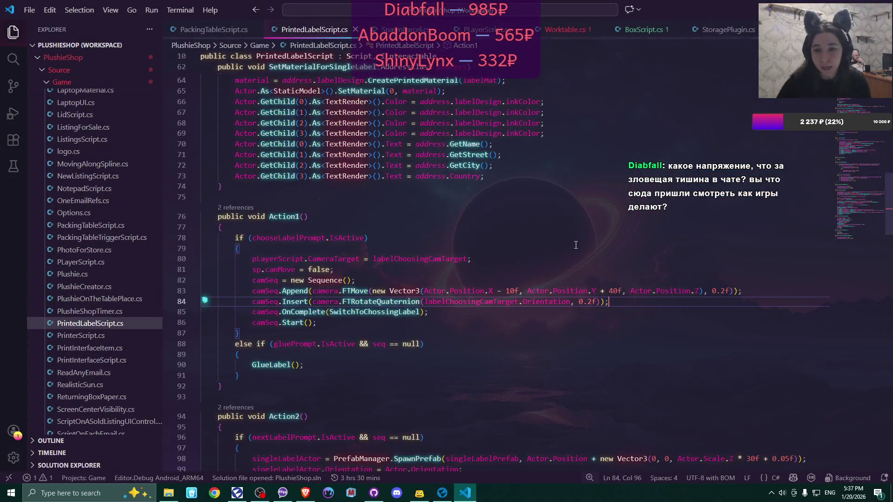
click(564, 30)
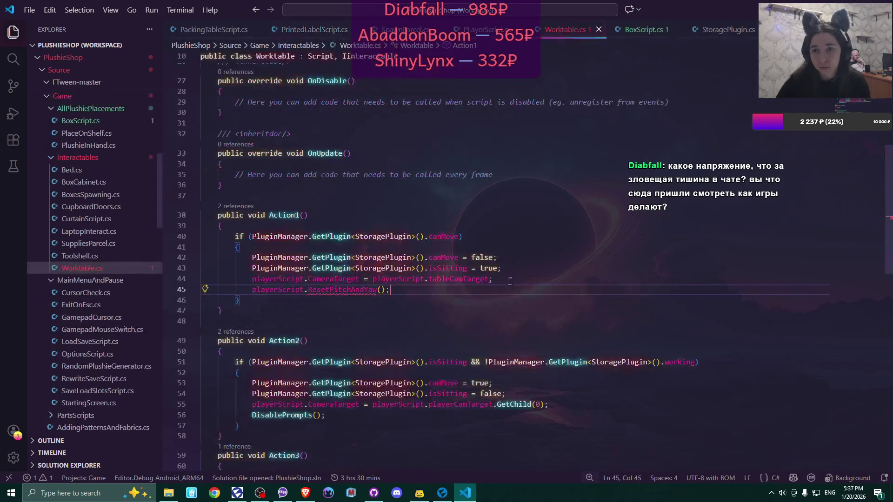
drag(308, 290, 321, 290)
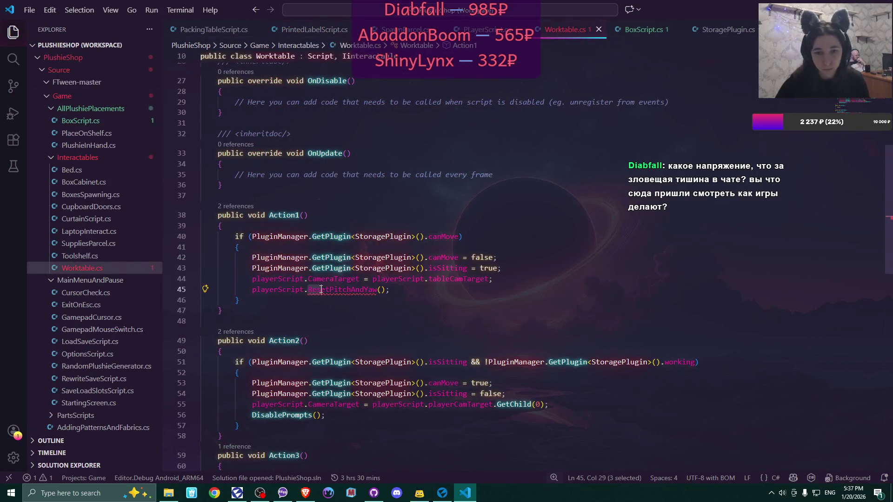
text(S)
key(End)
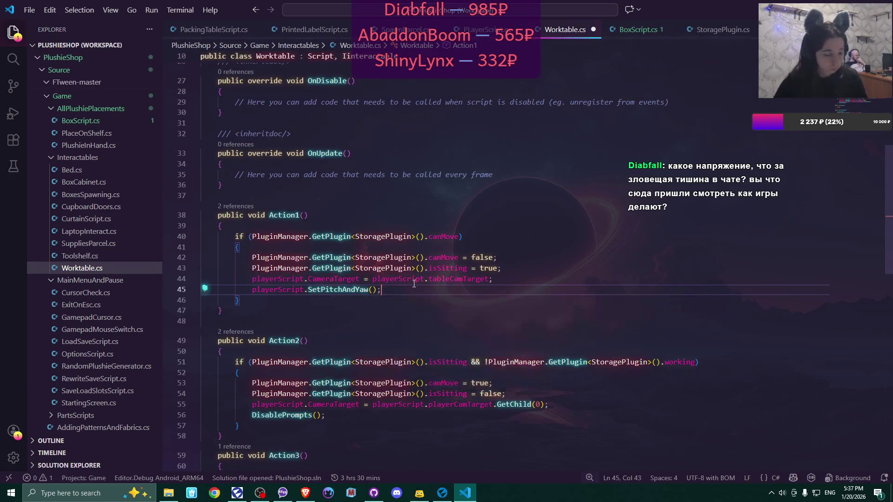
click(441, 493)
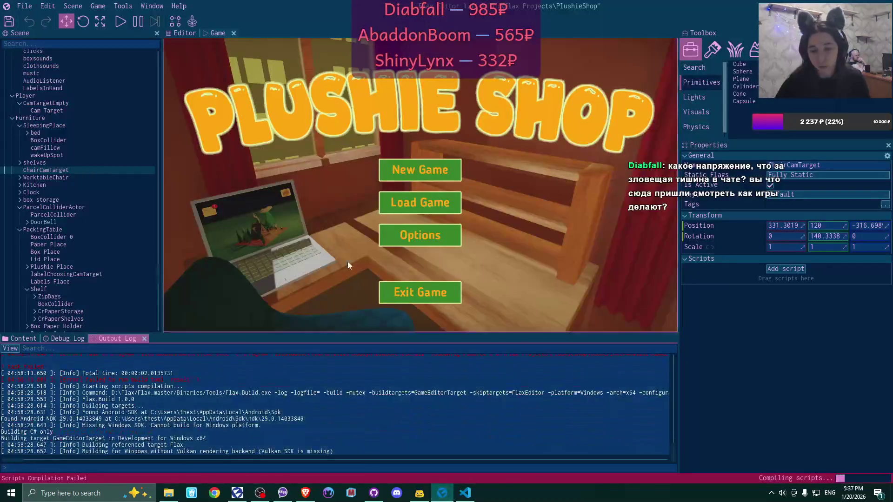
- Show the Debug Log, start a new-game play test, and read the congratulations email
click(63, 339)
click(119, 21)
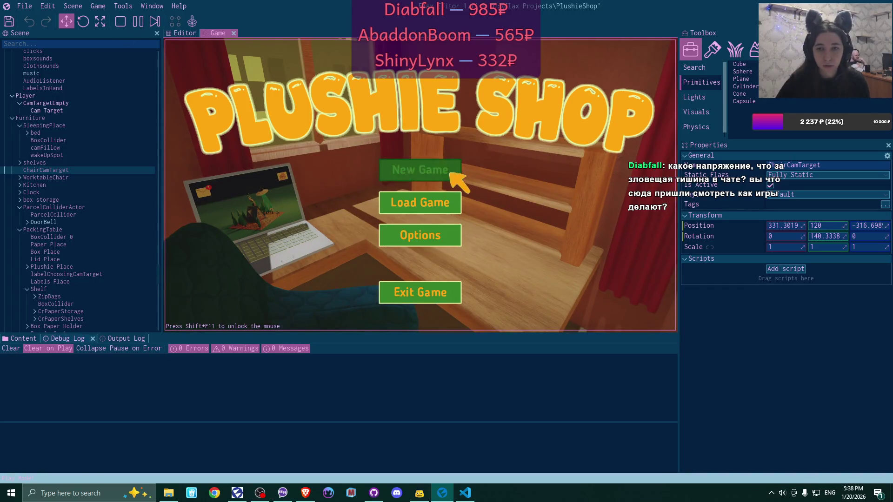
click(384, 237)
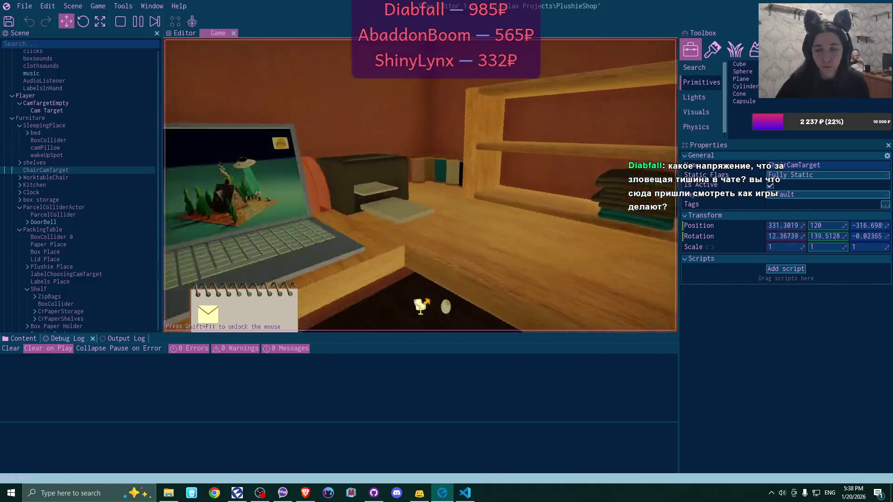
click(235, 80)
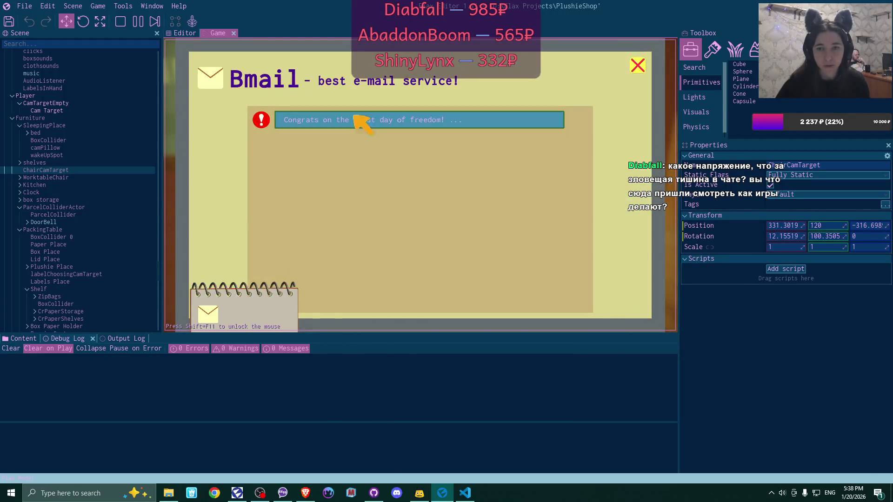
click(355, 120)
click(619, 286)
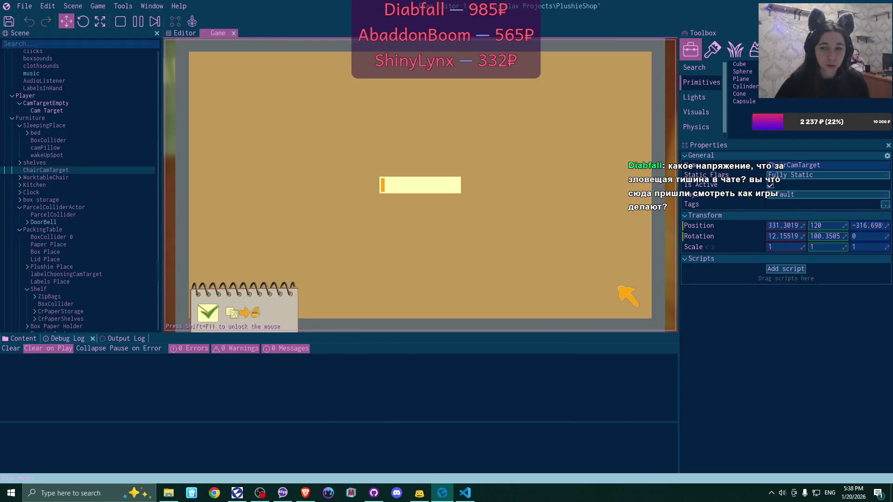
- Accept a plushie order on the laptop and pick up the printed address label
click(607, 100)
click(638, 65)
click(638, 64)
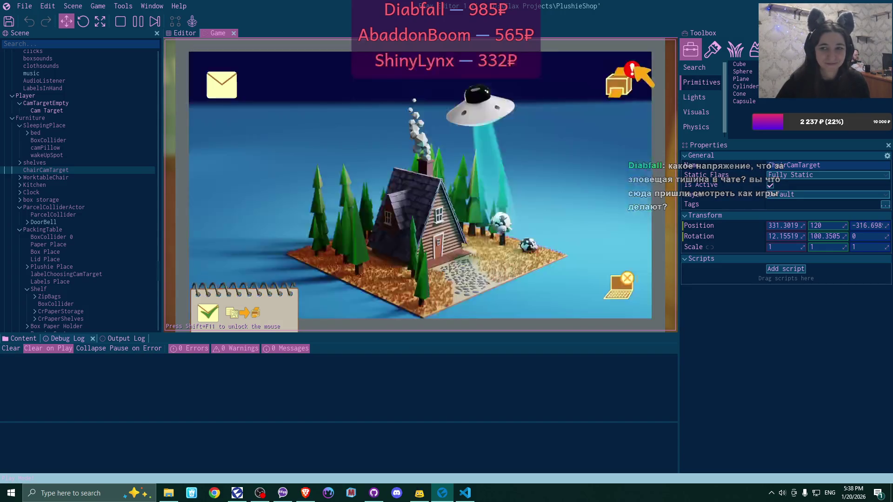
click(619, 84)
click(291, 171)
click(638, 65)
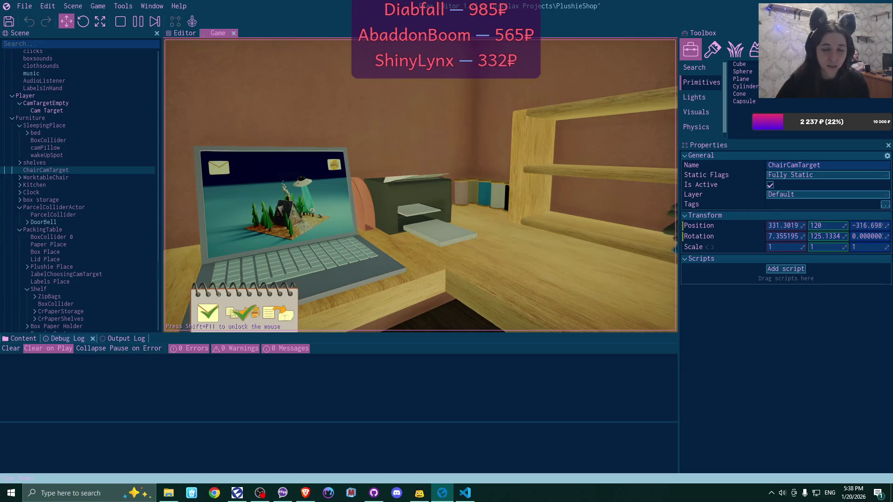
click(420, 185)
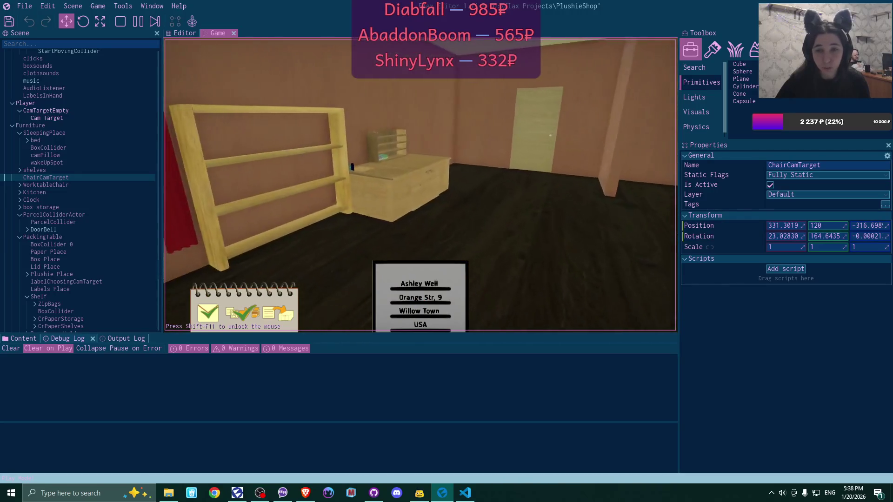
- Put down the label and plushie, then place a box from the desk shelf on the packing table
click(434, 303)
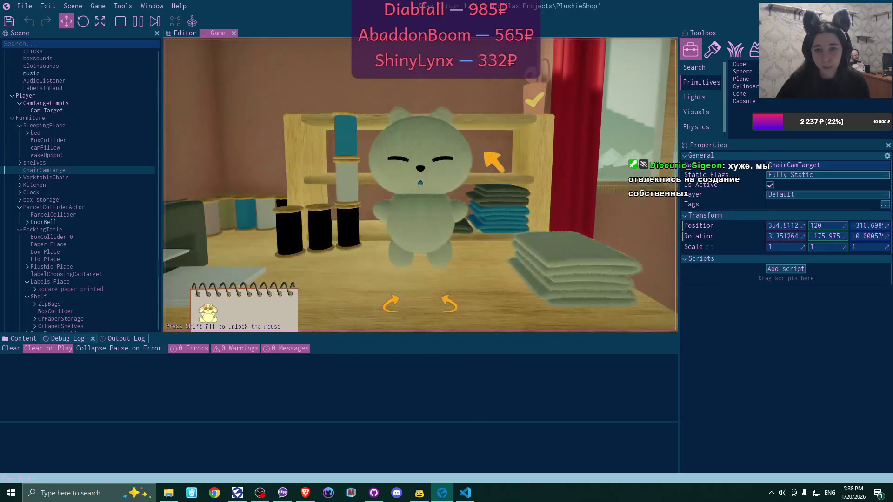
click(421, 305)
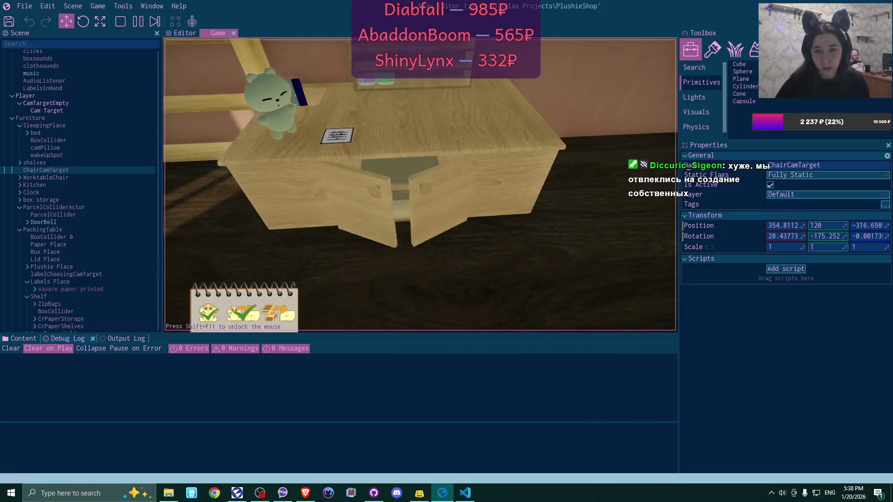
click(420, 184)
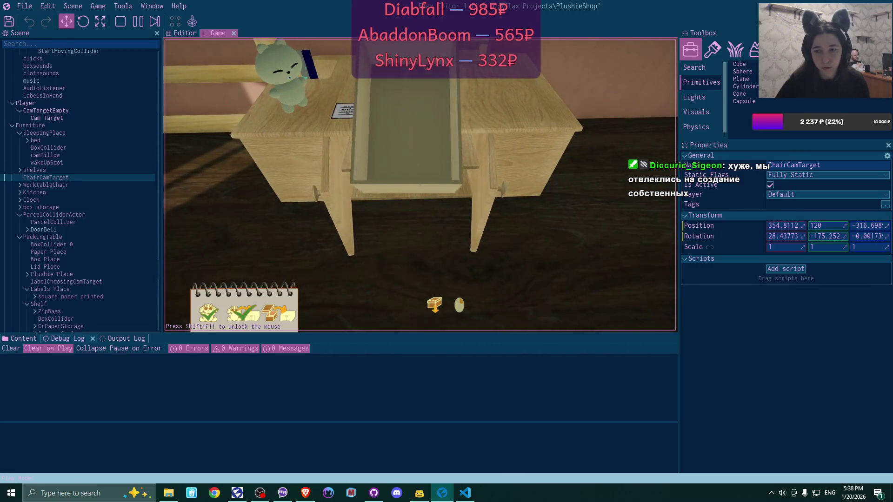
click(435, 306)
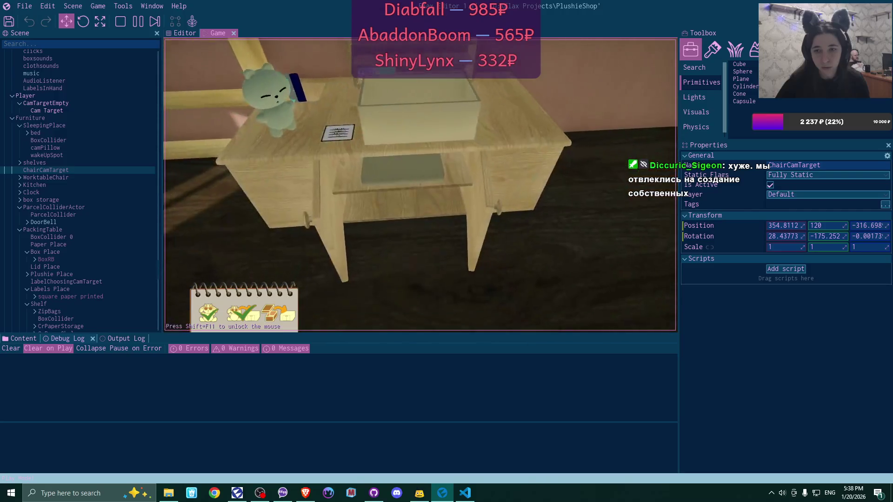
click(420, 185)
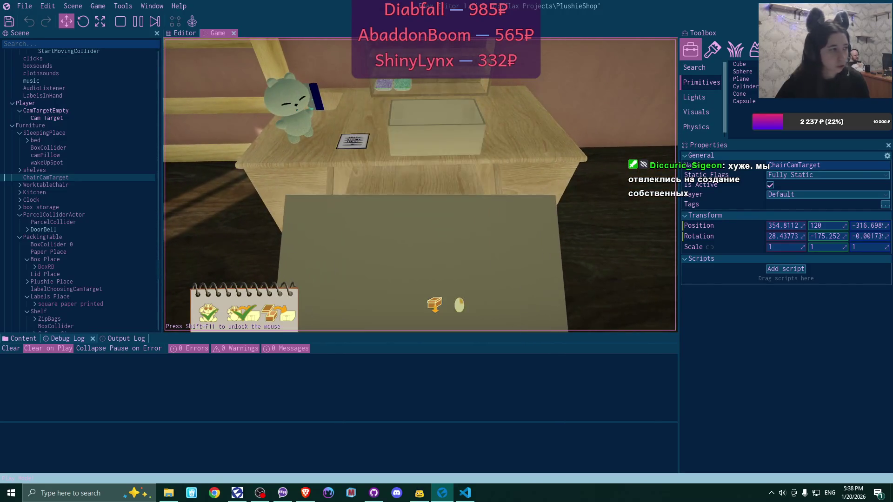
click(420, 185)
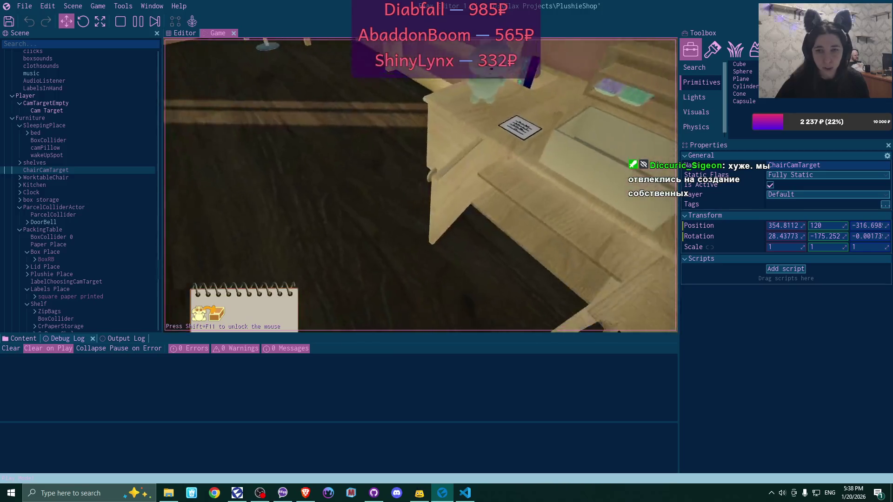
click(420, 185)
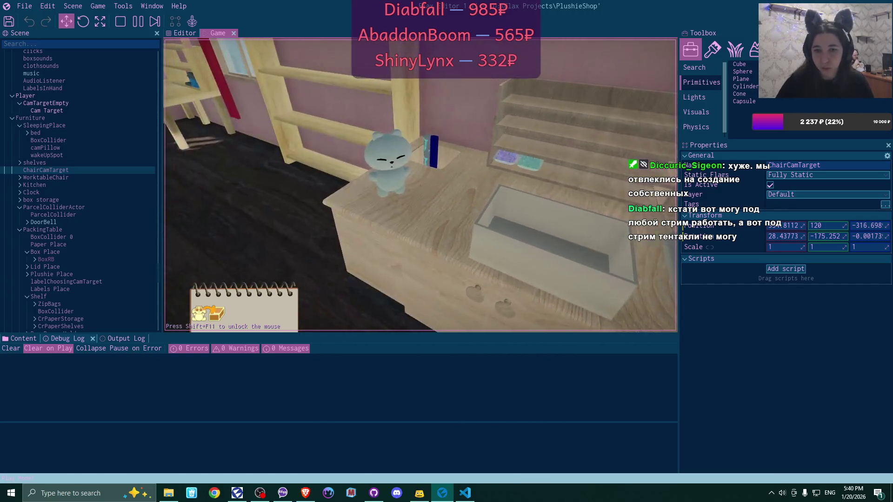
- Pack the plushie into the box, close the lid, and stick the address label on
click(420, 185)
click(419, 185)
click(420, 185)
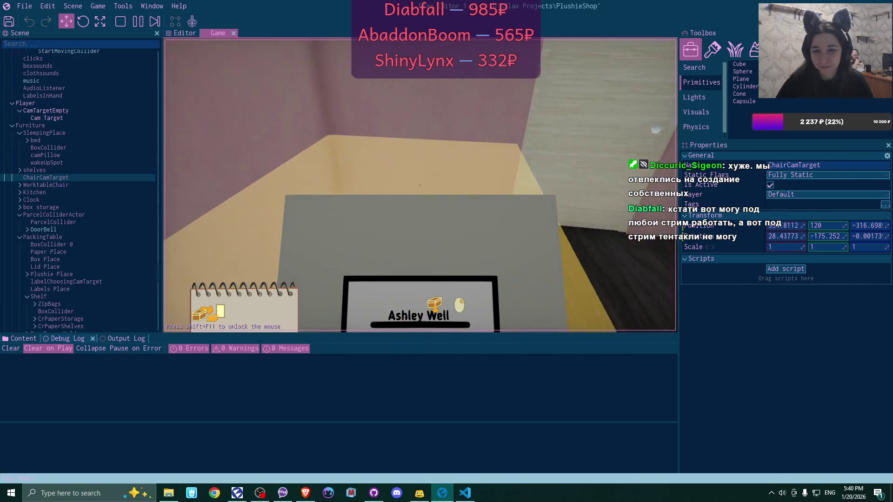
click(420, 185)
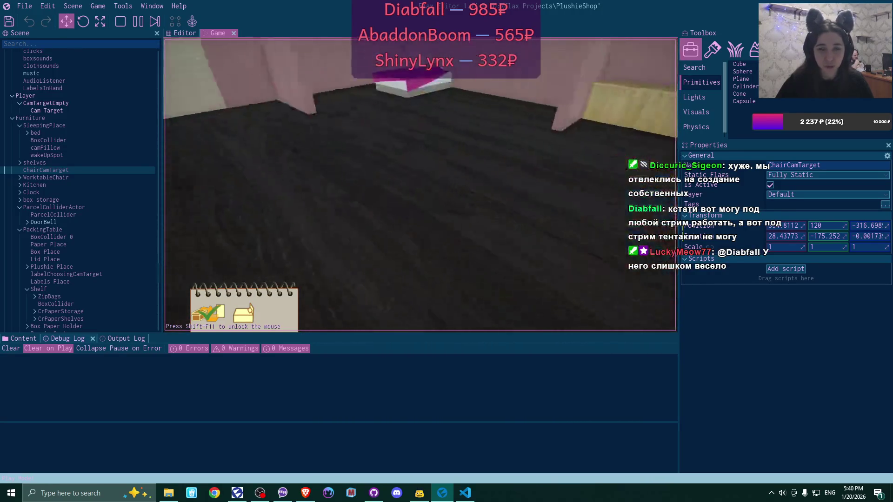
- Sleep in the bed, wake up the next day, and view the laptop up close
key(w)
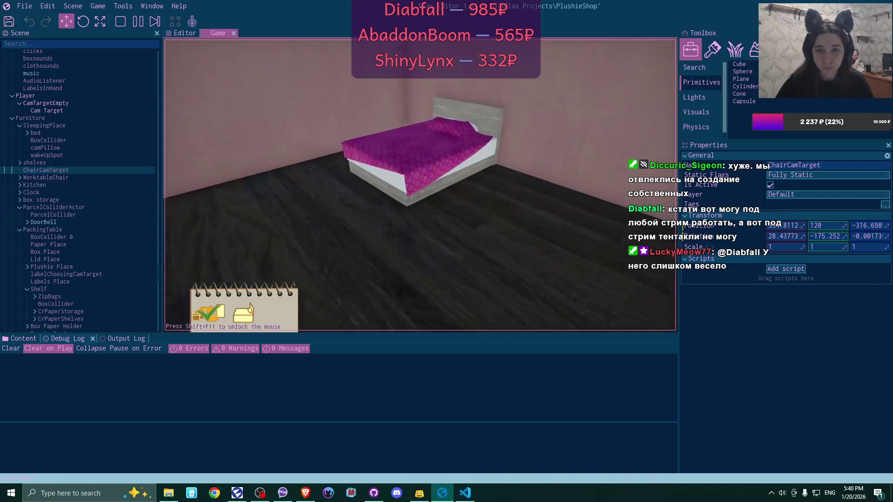
click(419, 186)
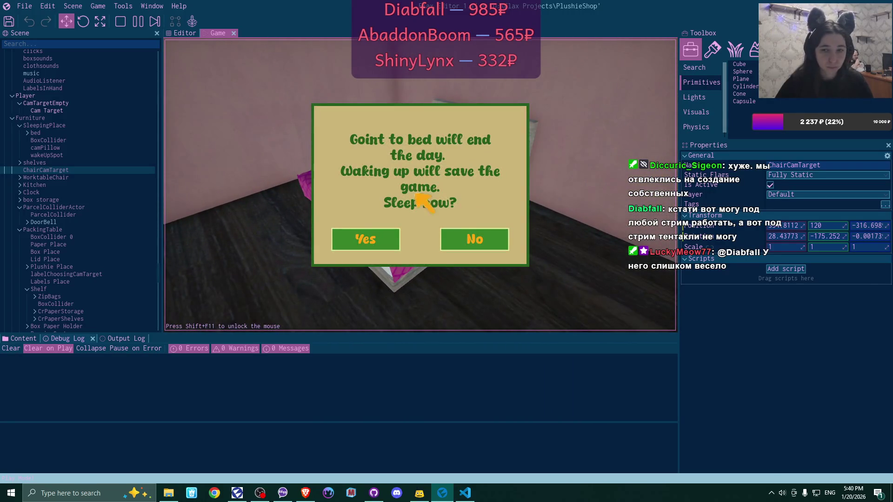
click(386, 240)
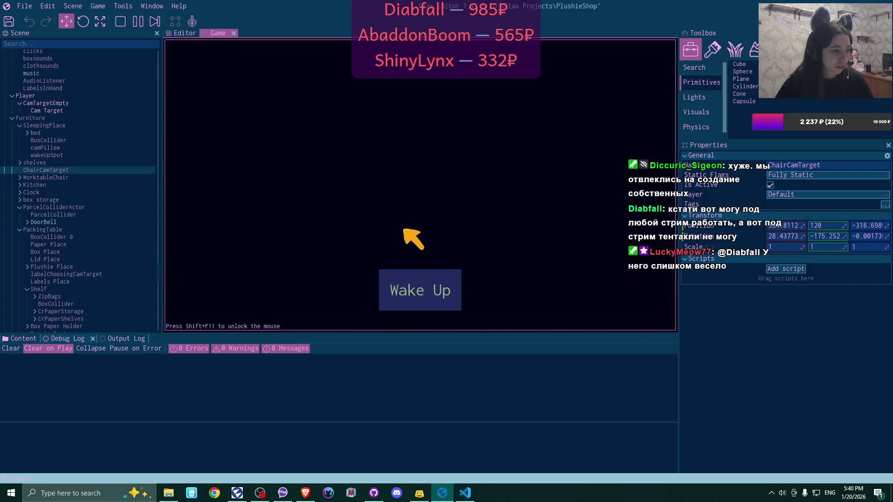
click(422, 289)
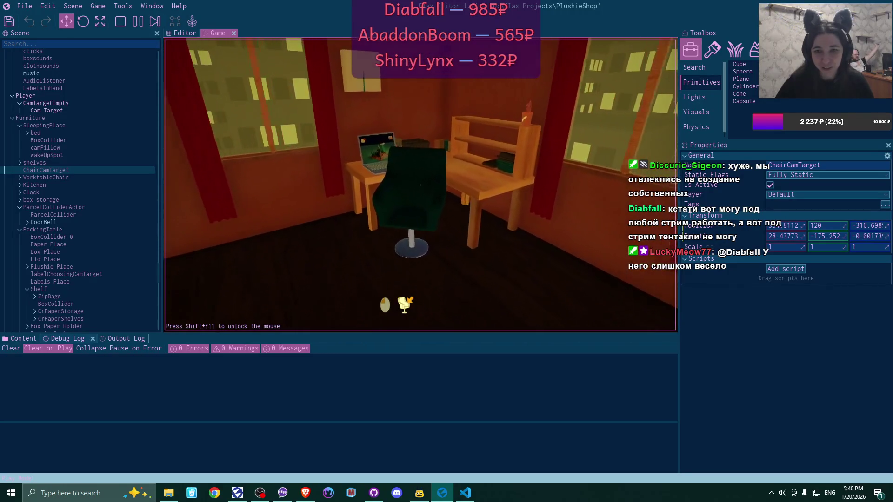
click(421, 305)
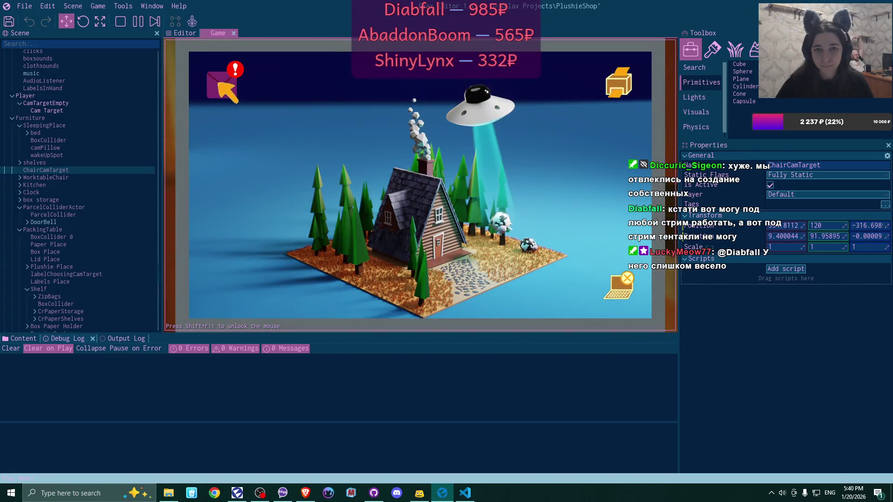
- Create the supplies-store shortcut from its mail and open the store
click(223, 86)
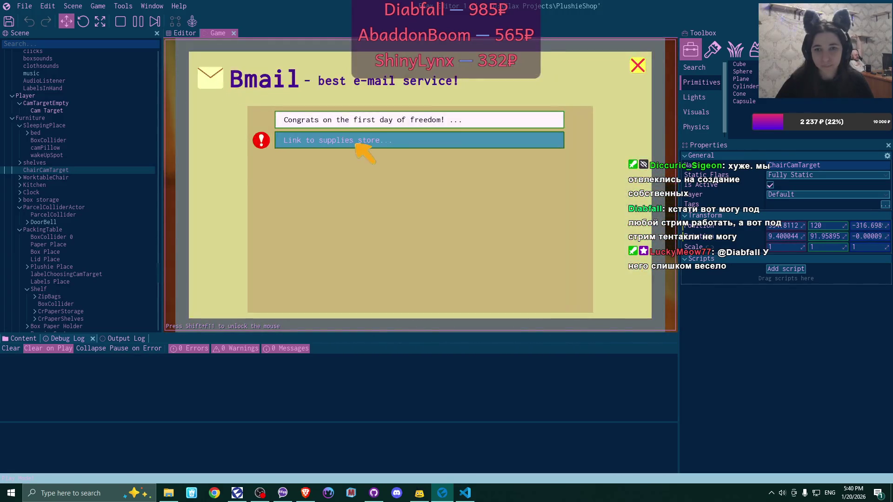
click(360, 140)
click(448, 292)
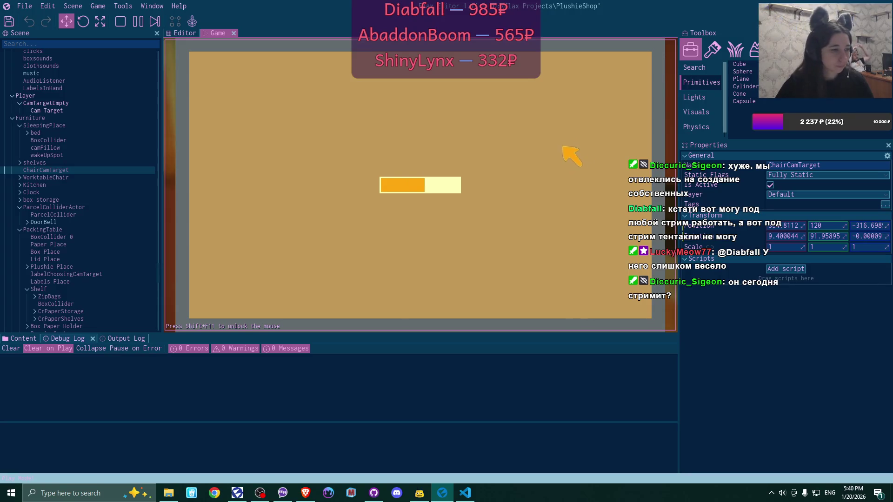
click(638, 65)
click(639, 66)
click(279, 88)
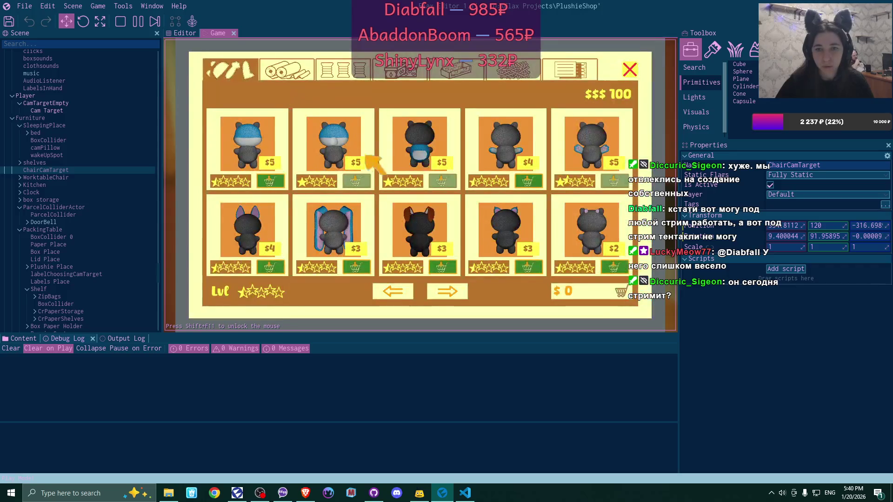
- Add fabric rolls, including a pink one, and three boxes to the cart
click(288, 72)
click(274, 268)
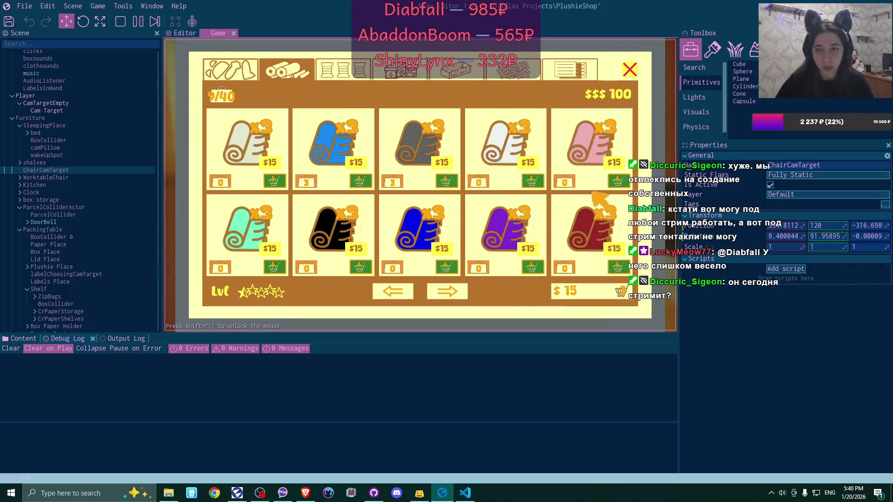
click(617, 181)
click(447, 292)
click(444, 290)
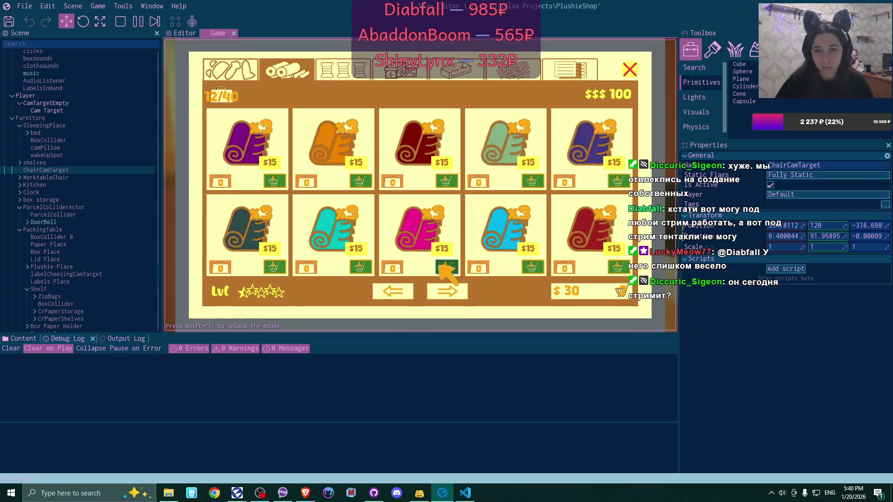
click(445, 268)
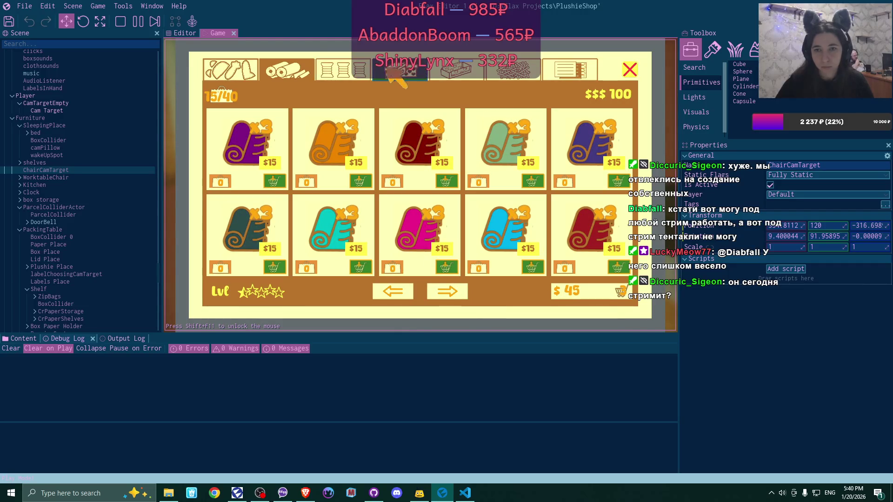
click(401, 74)
click(359, 181)
click(446, 181)
click(532, 181)
- Add three labels, check out leaving $10, and step away from the laptop
click(570, 71)
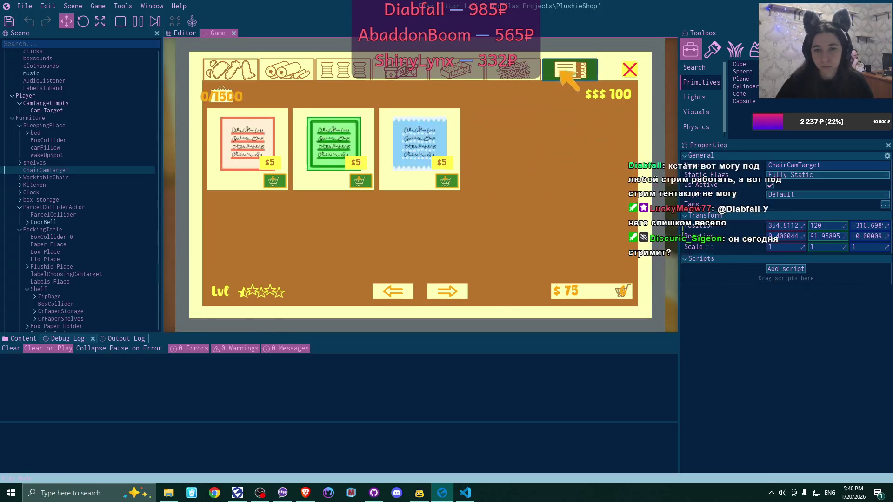
click(279, 181)
click(359, 181)
click(445, 182)
click(591, 285)
click(598, 300)
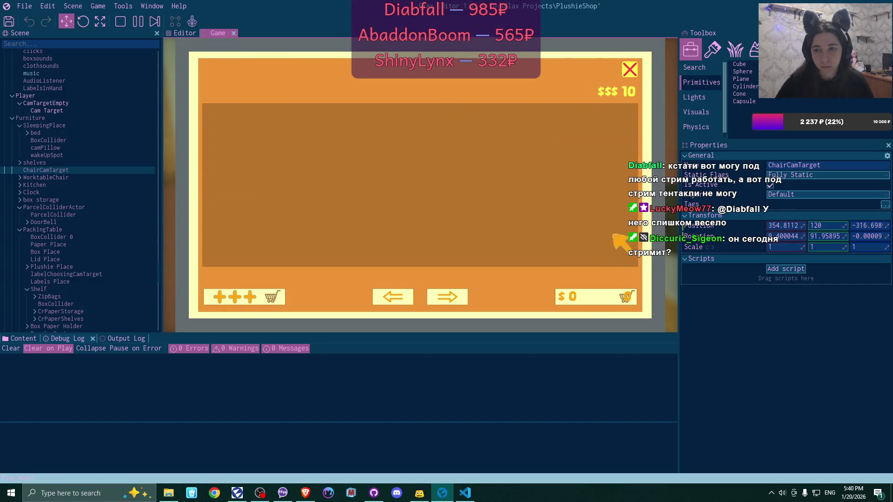
click(630, 70)
click(618, 286)
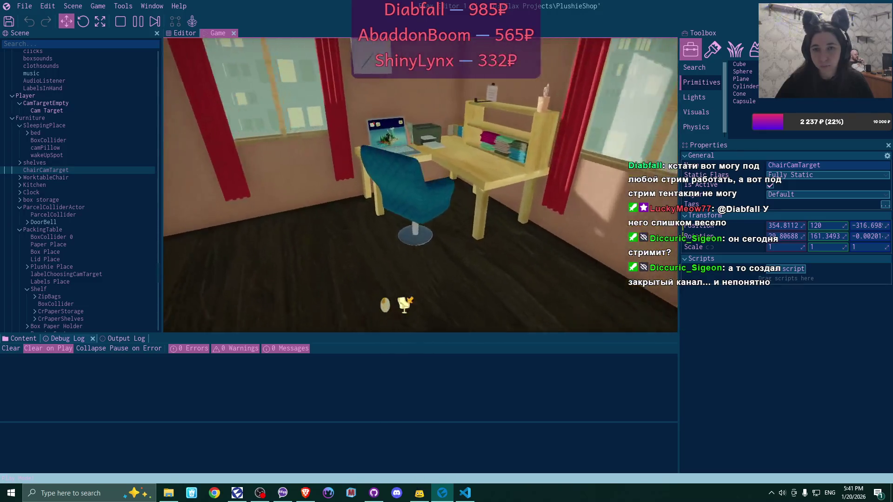
- Unlock the online plushie shop from the new letter in the in-game mail
click(420, 185)
click(220, 85)
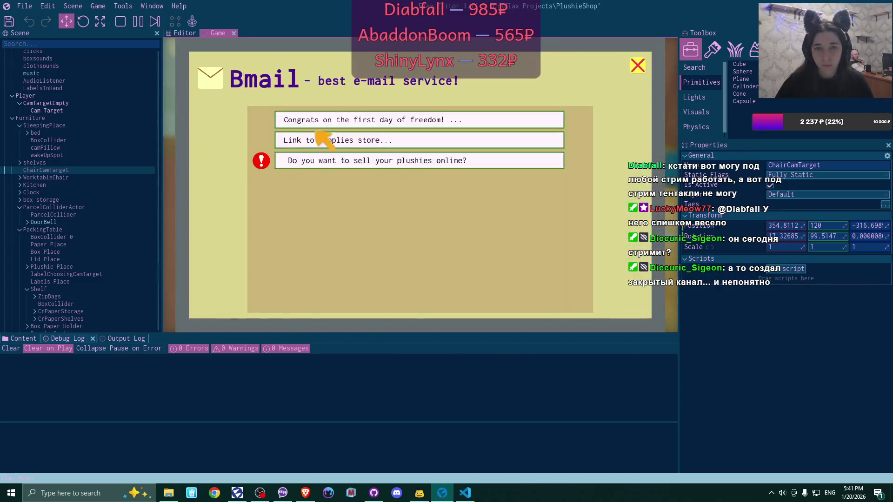
click(298, 122)
click(420, 292)
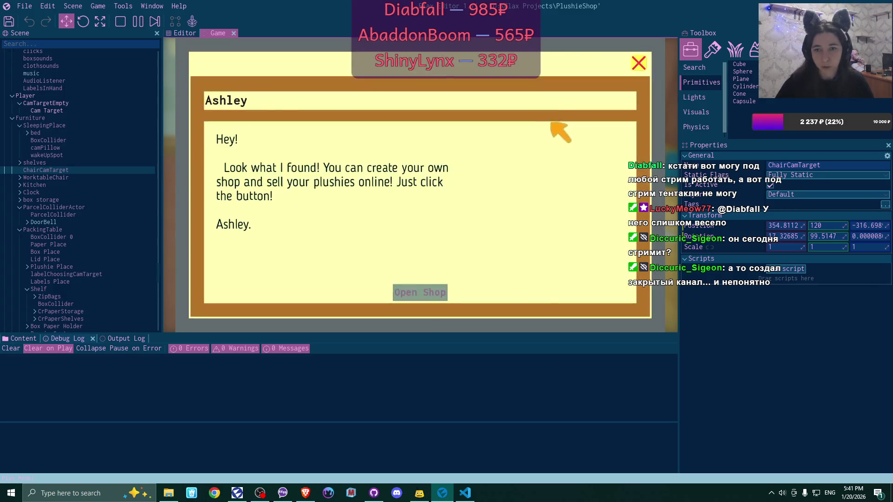
click(638, 63)
click(638, 64)
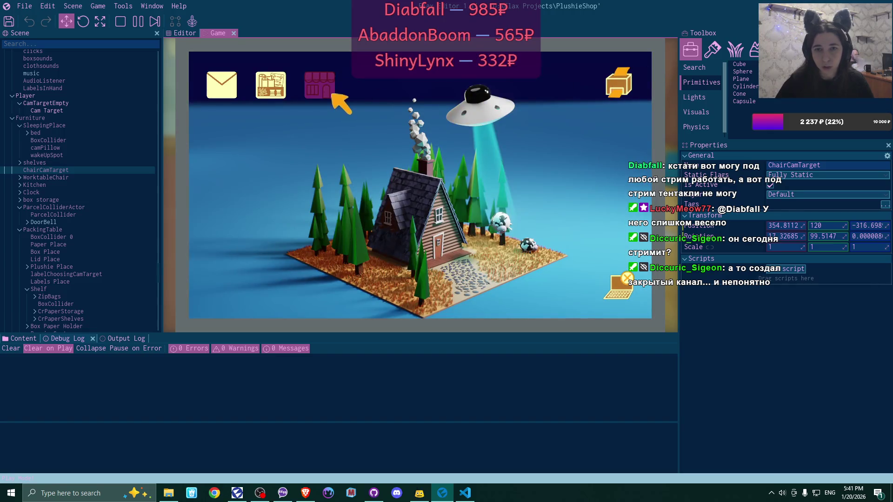
- Confirm the online shop setup, then dye the plushie pink at the worktable
click(331, 95)
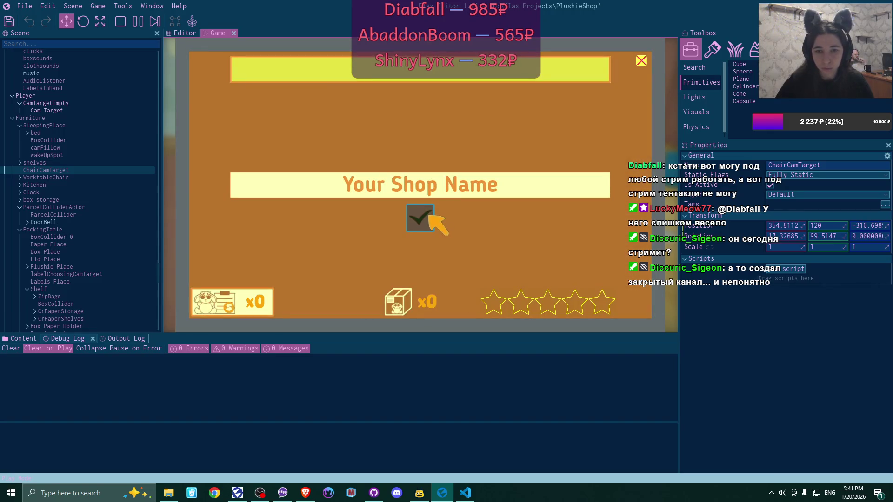
click(429, 216)
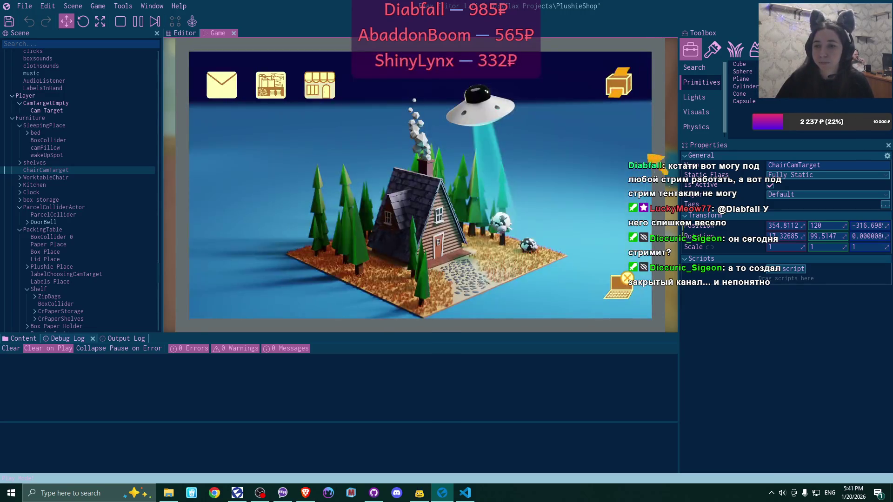
click(613, 275)
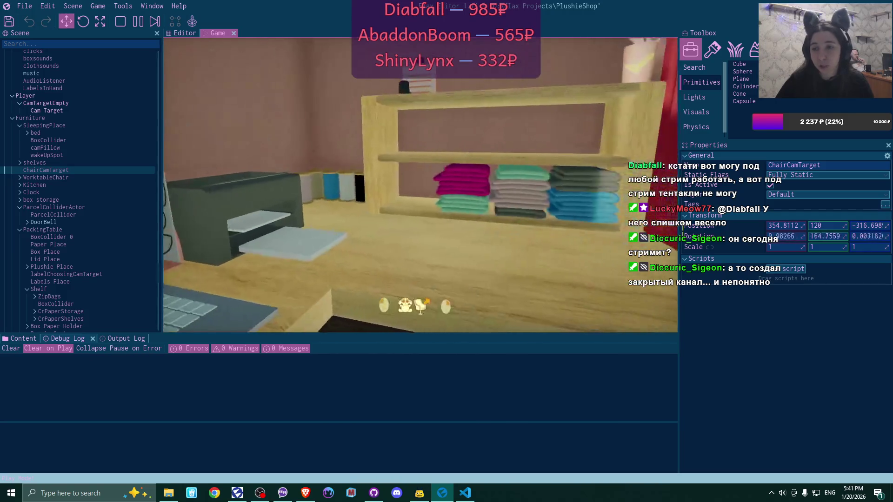
click(576, 246)
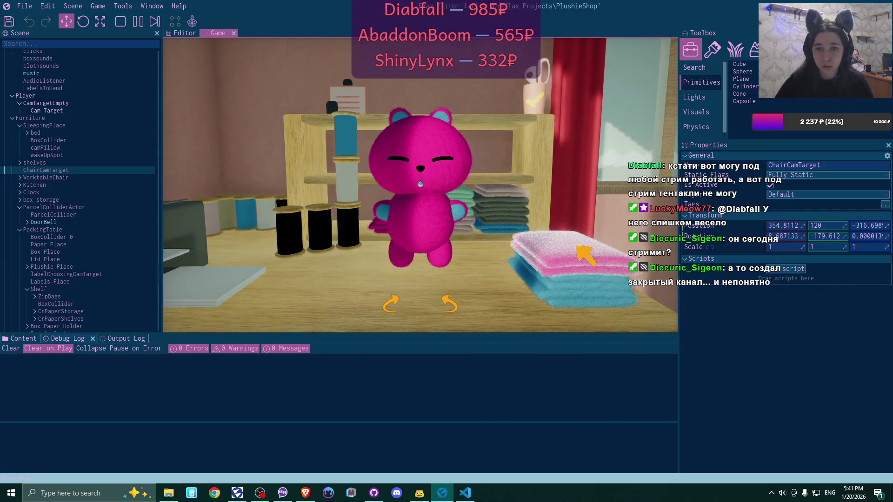
- Customise plushies with blue body and accents, a pink belly, mint accents and bunny ears
click(572, 279)
click(421, 305)
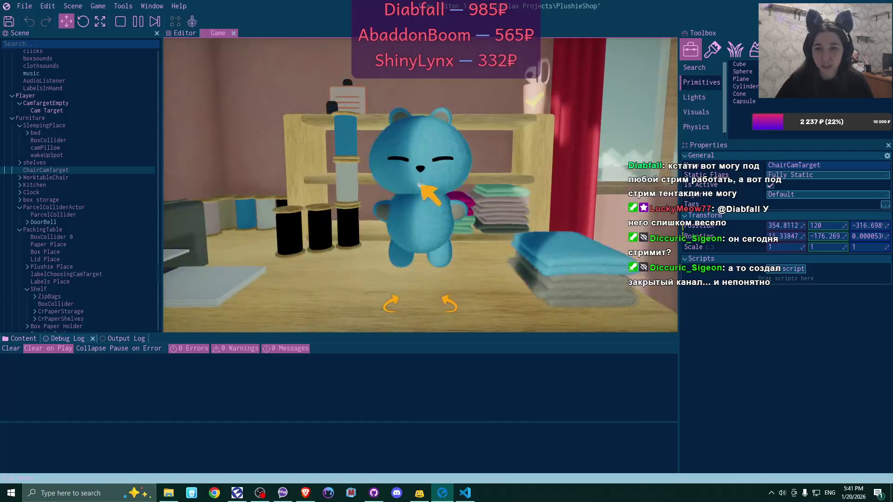
click(470, 244)
click(603, 284)
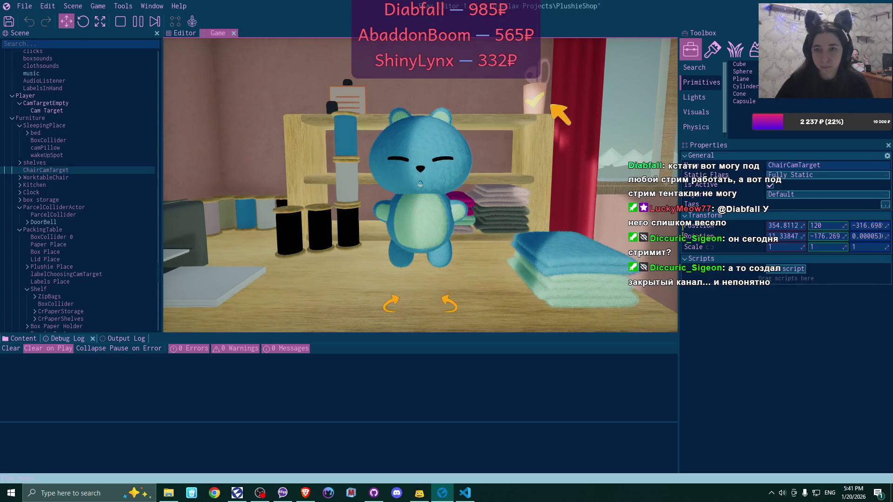
click(444, 120)
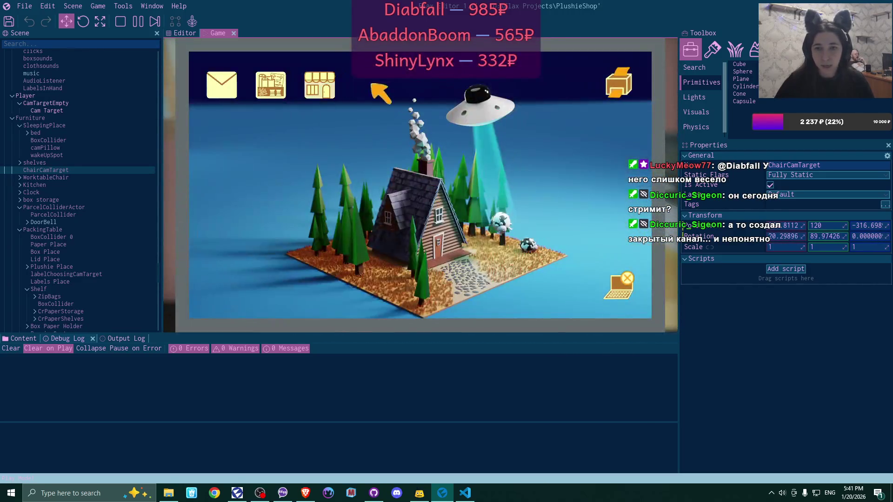
- List the pink bear and the blue bunny in the laptop's online shop at $25 each
click(322, 84)
click(635, 302)
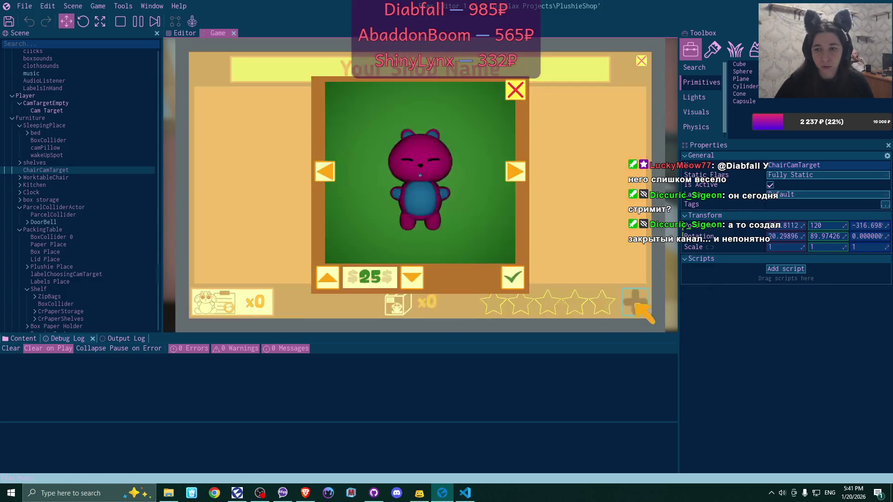
click(513, 277)
click(635, 302)
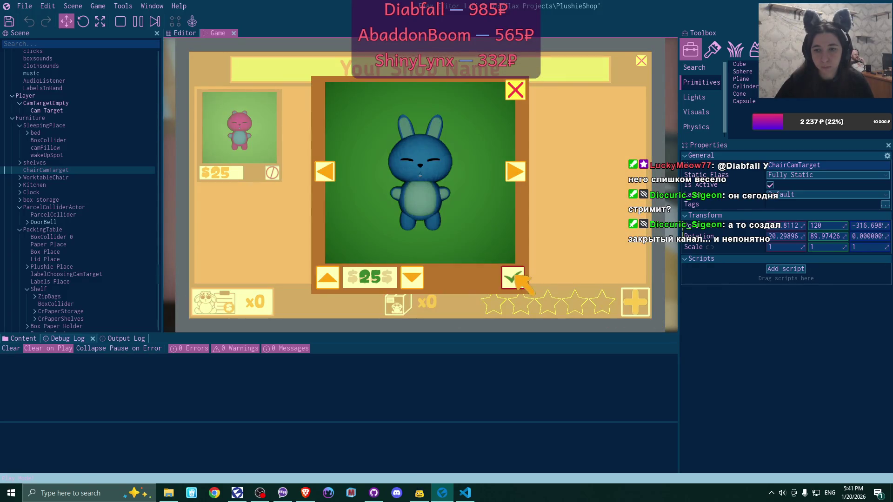
click(512, 277)
click(642, 61)
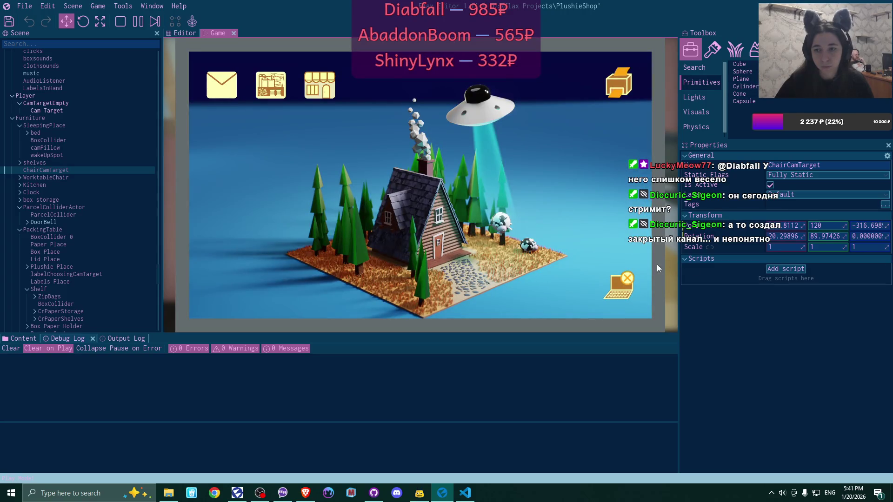
- Craft a new teal bear with a pink belly at the worktable
click(618, 285)
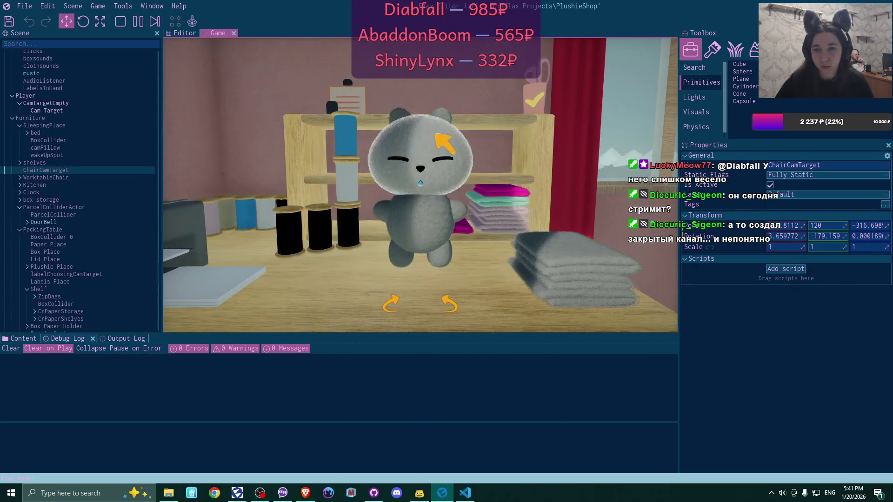
click(585, 273)
click(584, 271)
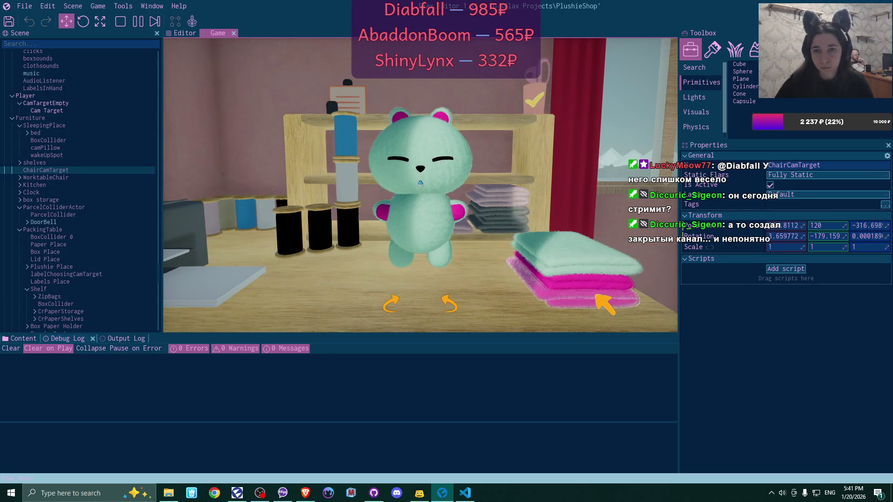
click(435, 223)
click(543, 98)
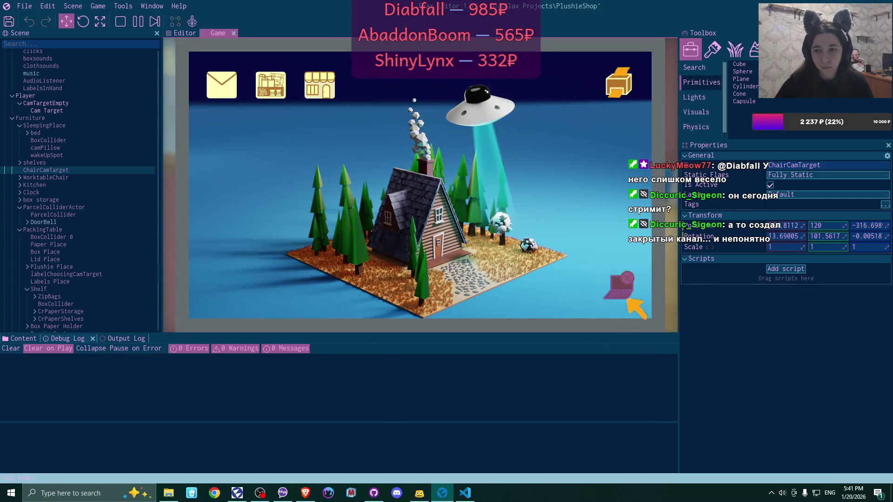
- List the mint bear in the online shop at $25
click(320, 84)
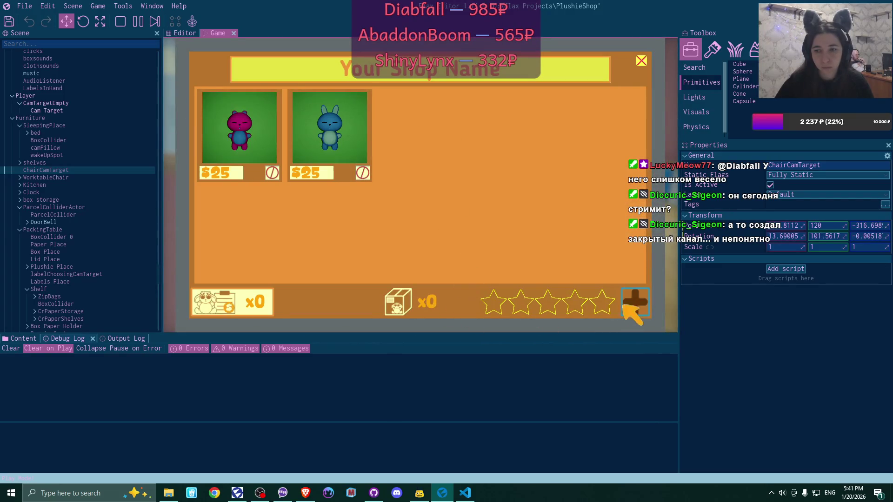
click(633, 301)
click(514, 279)
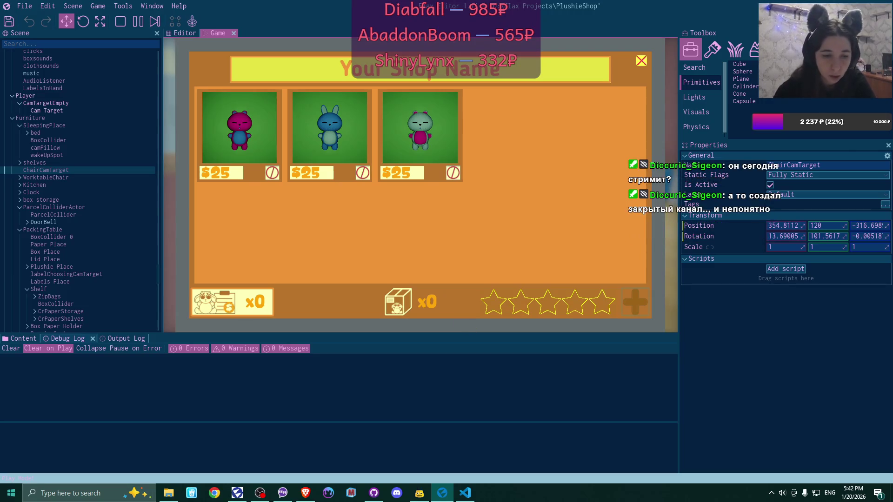
click(12, 493)
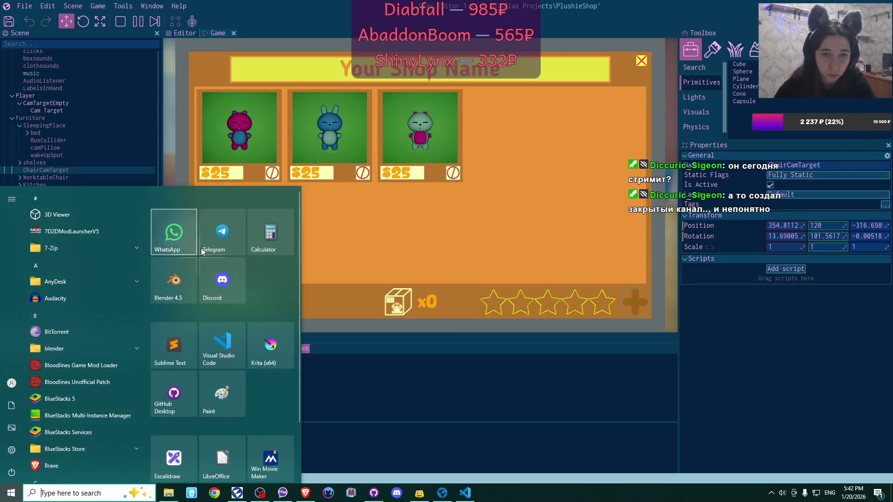
- Launch Telegram, buy the pink plushie and the blue bunny, then return to the running game
click(219, 244)
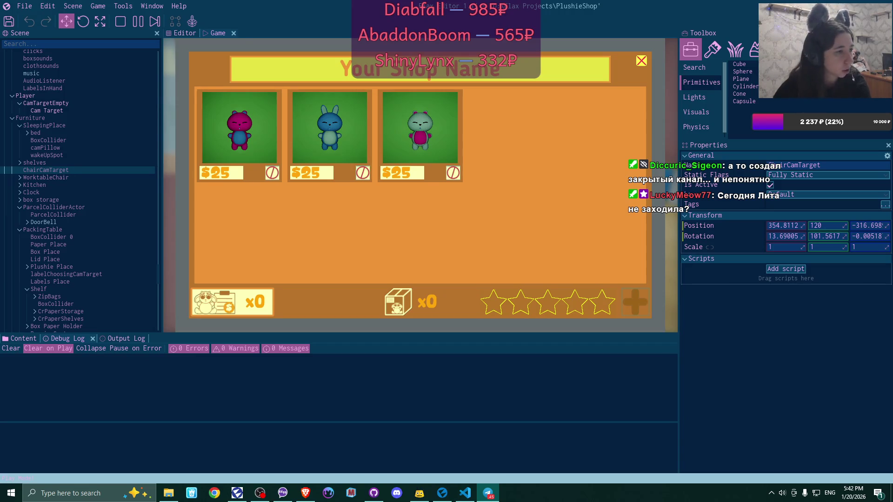
click(239, 128)
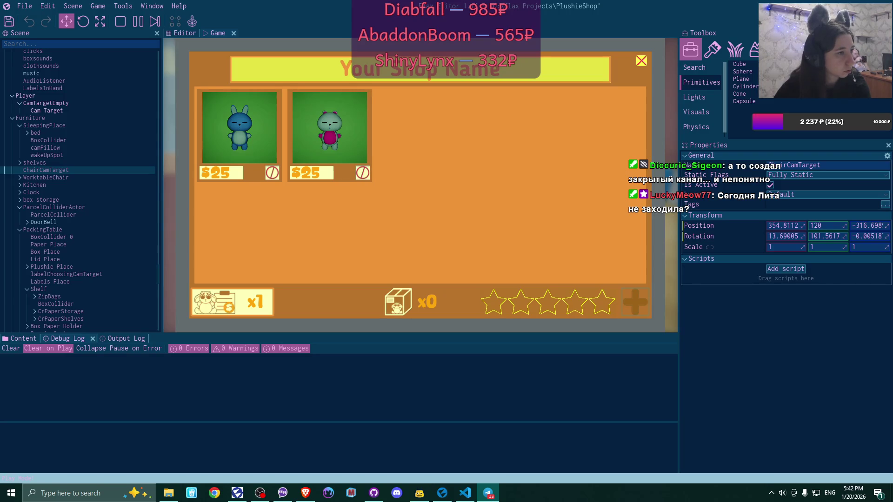
click(240, 128)
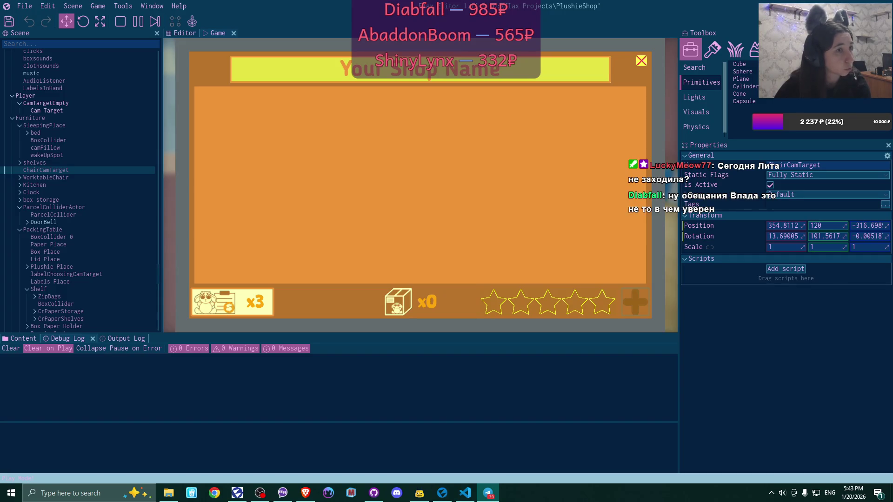
key(alt+Tab)
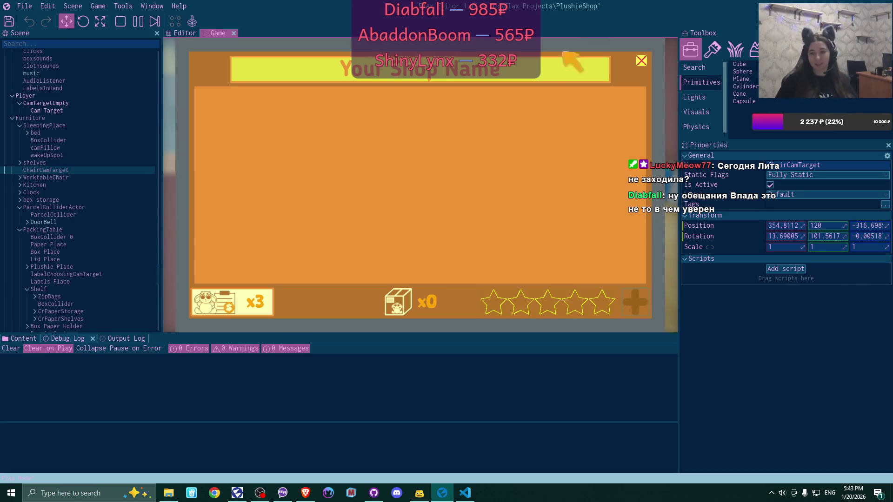
- Flip each of the three bought plushie cards to read its address note, then close the shop
click(270, 300)
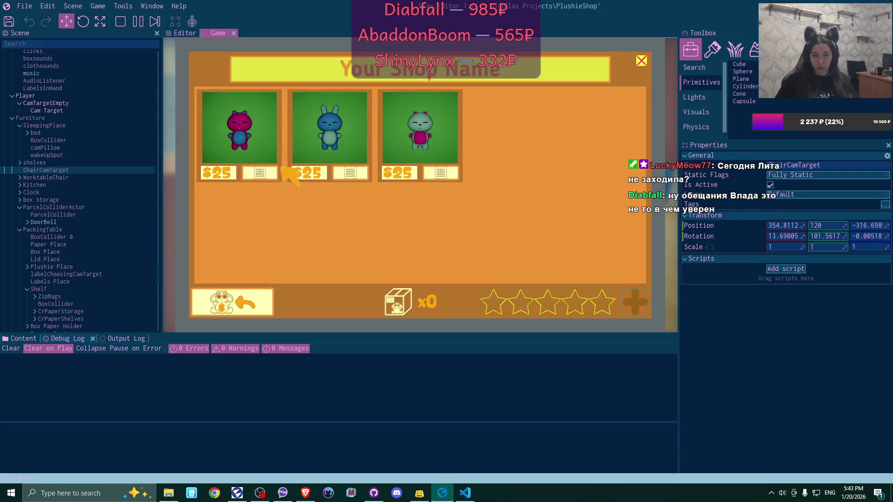
click(260, 173)
click(351, 173)
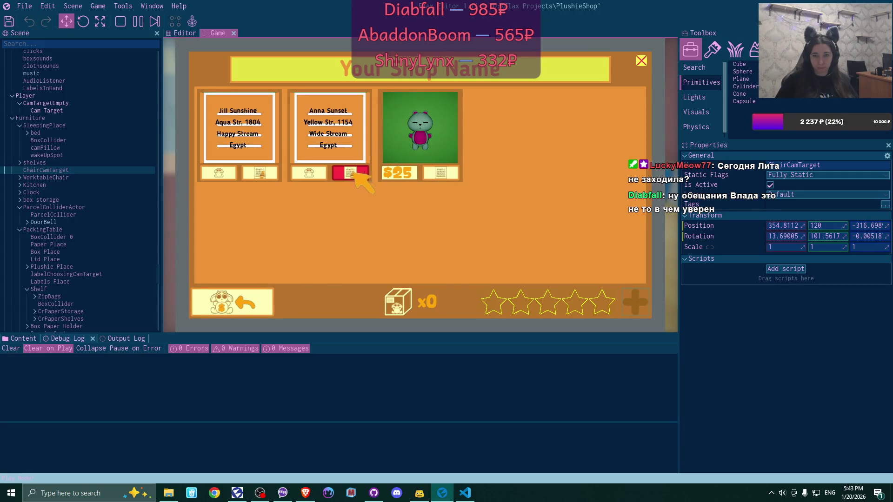
click(440, 173)
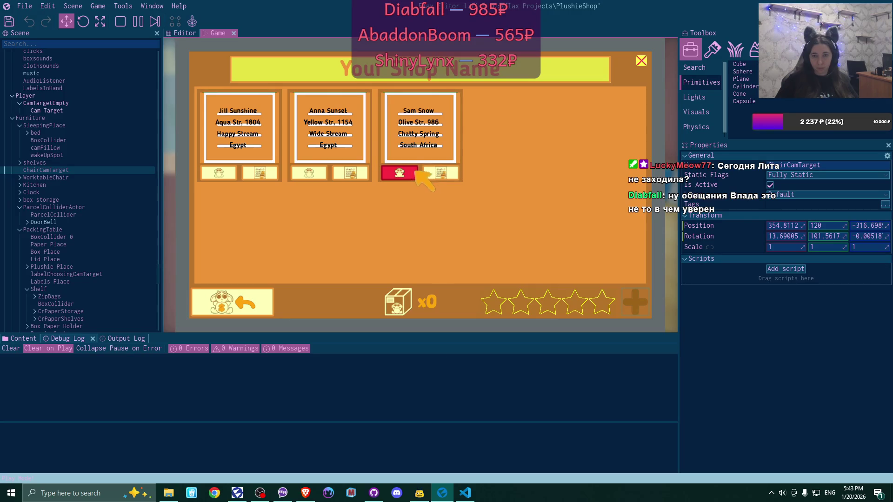
click(400, 173)
click(316, 172)
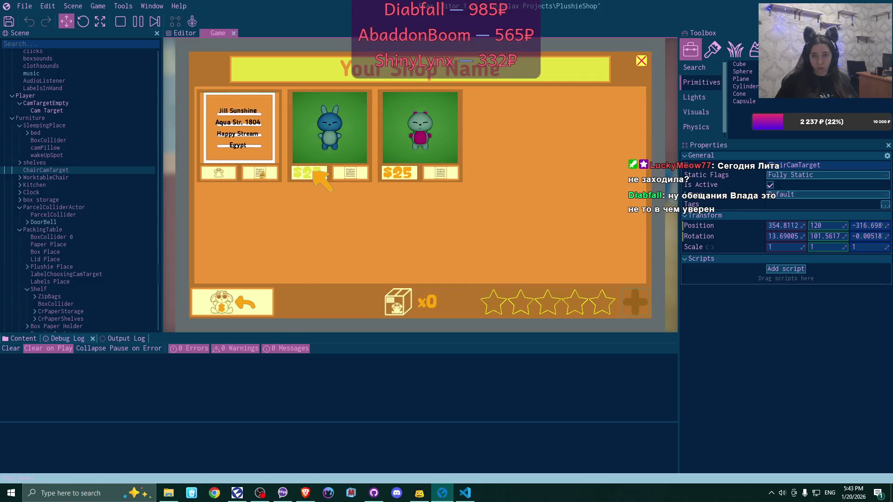
click(315, 172)
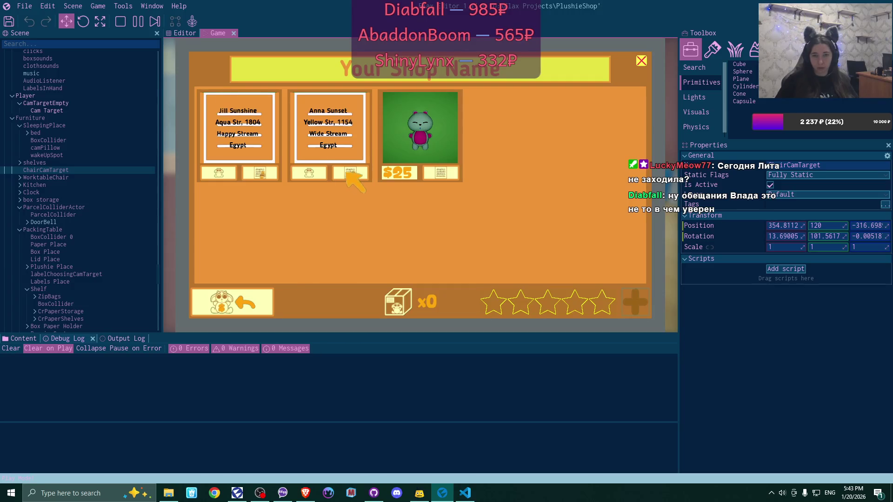
click(313, 173)
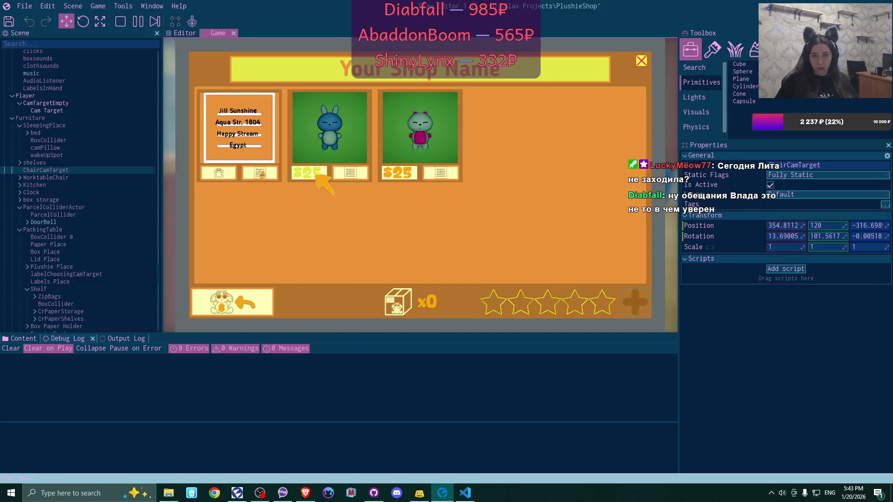
click(219, 174)
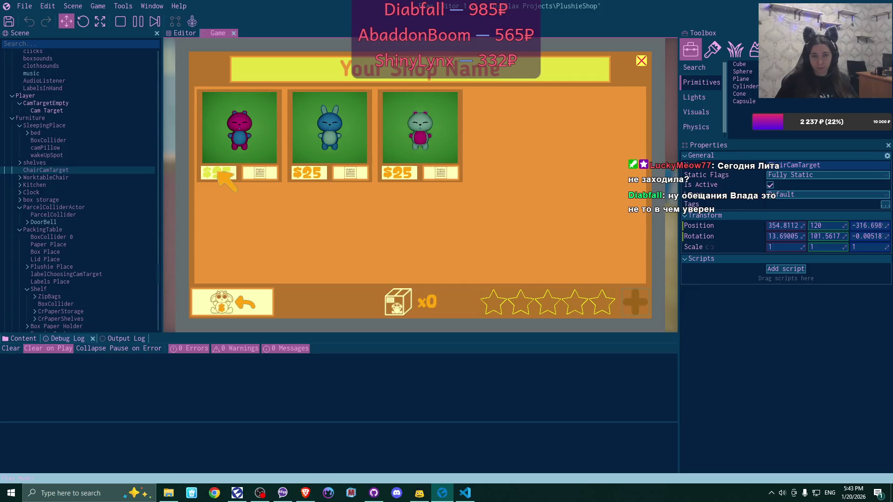
click(642, 61)
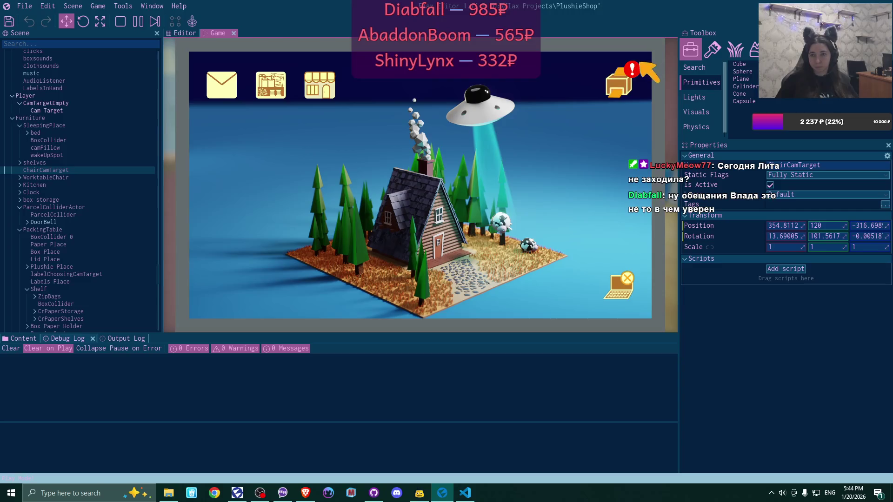
- Give the second address label the light-blue paw-print design and send it off
click(617, 81)
click(349, 170)
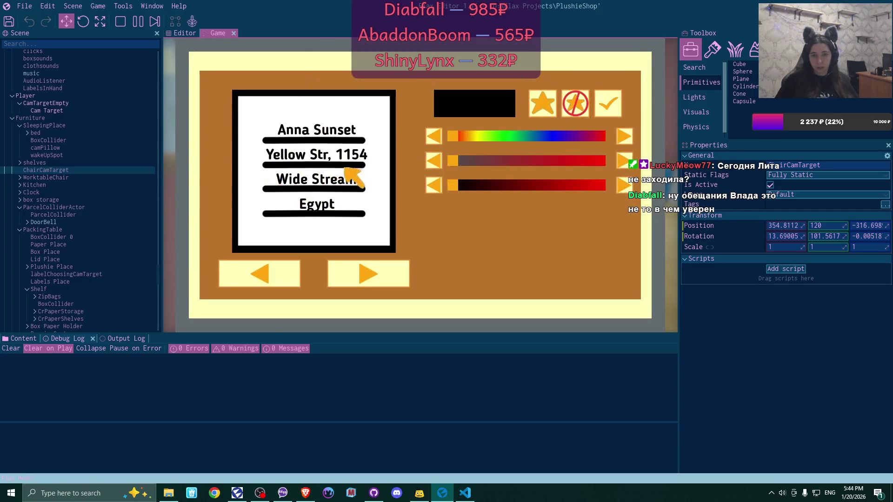
click(374, 269)
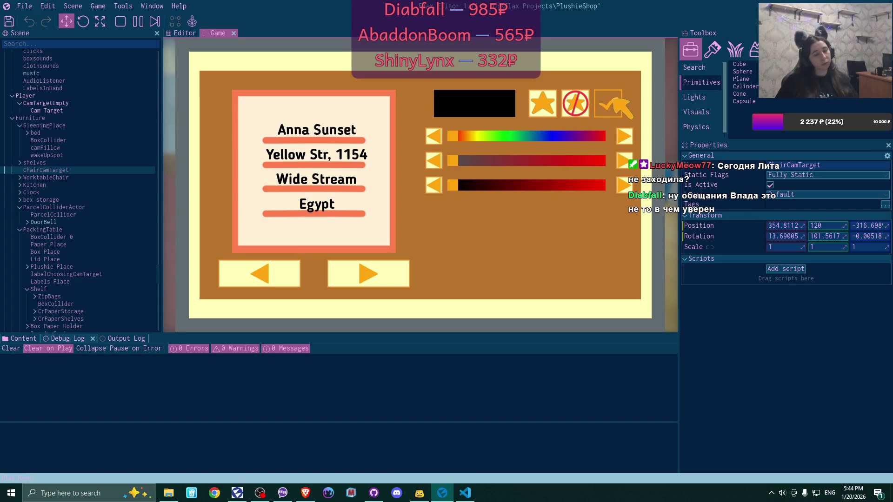
click(390, 279)
click(391, 279)
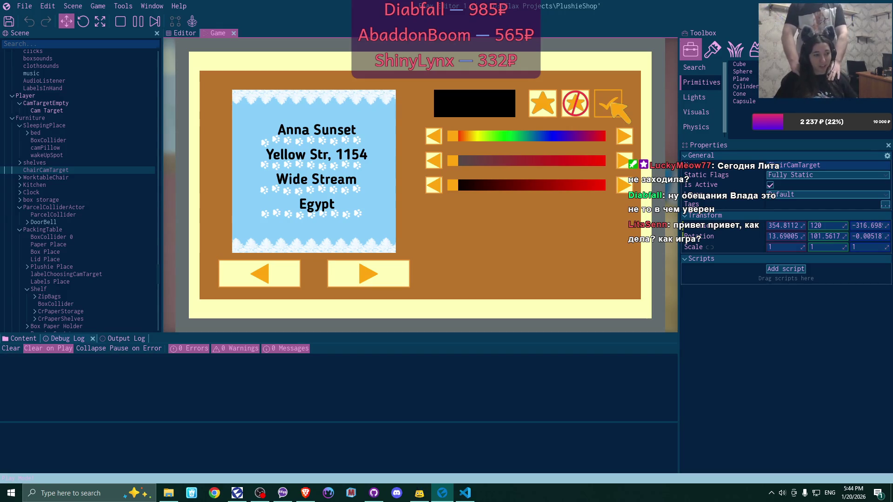
click(609, 103)
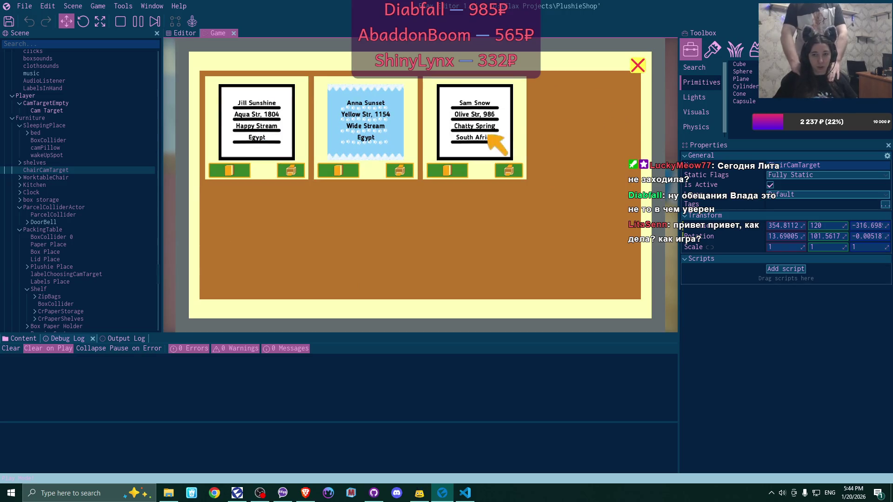
click(399, 170)
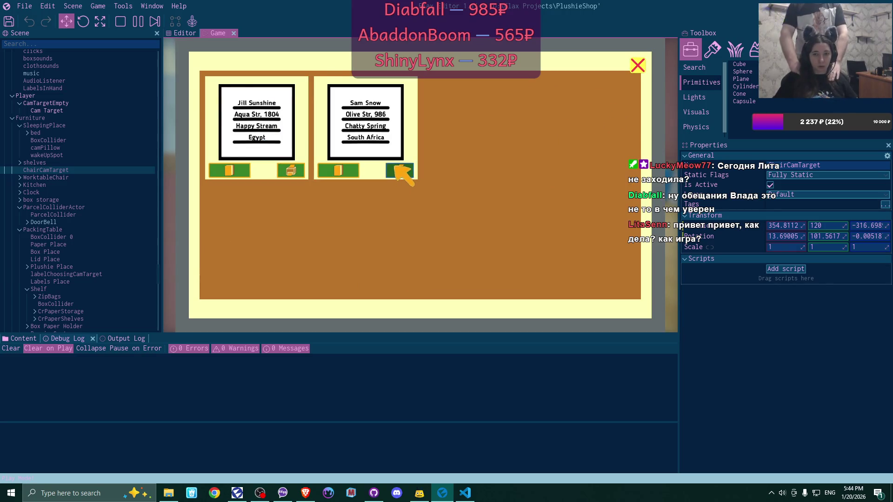
- Give the third address label an orange design and send it off
click(353, 172)
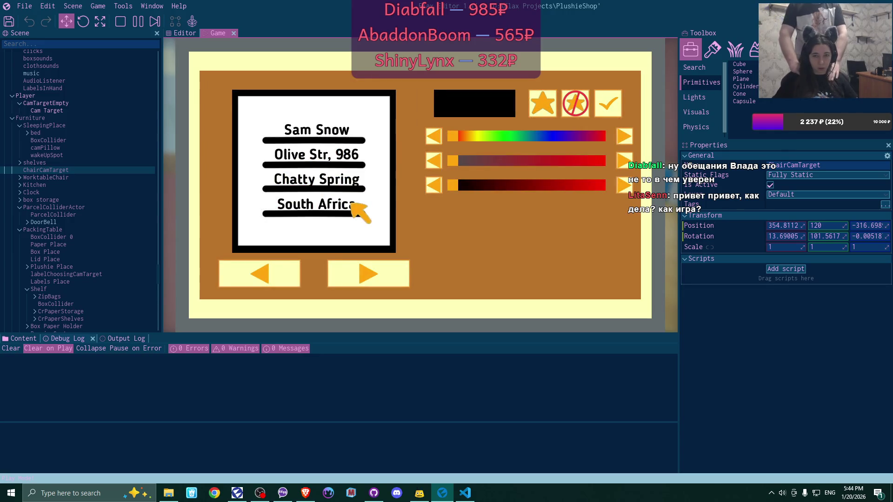
click(331, 271)
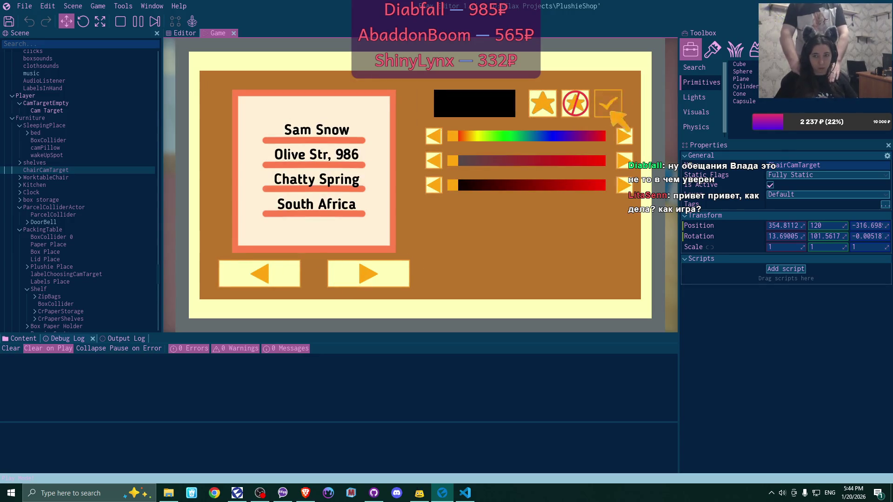
click(608, 104)
click(398, 171)
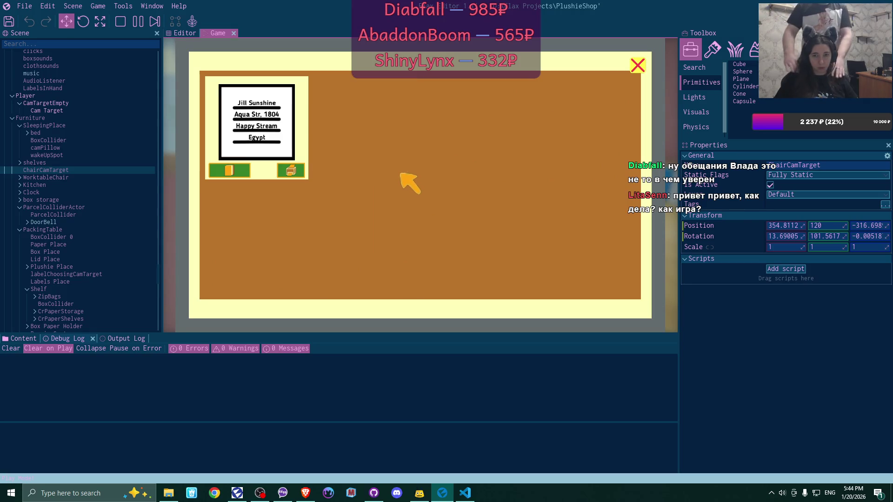
- Send off the first label, close the empty board, and check the bought plushies inventory
click(292, 172)
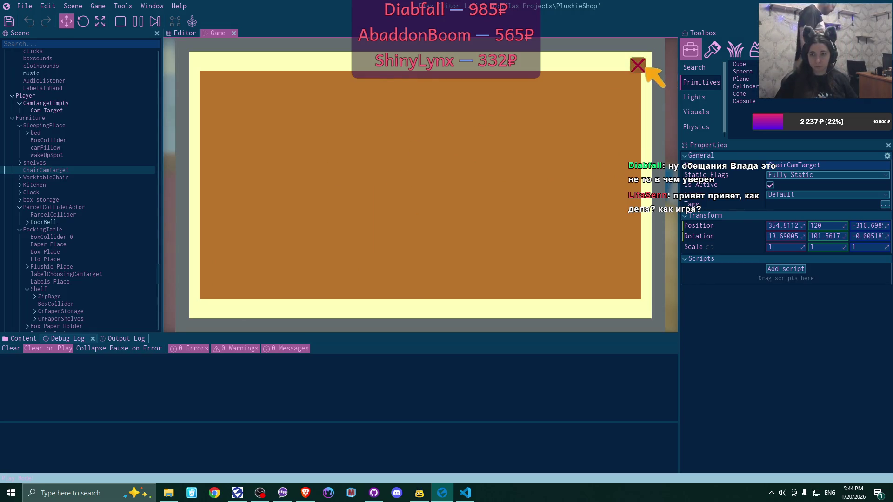
click(638, 65)
click(316, 90)
click(254, 302)
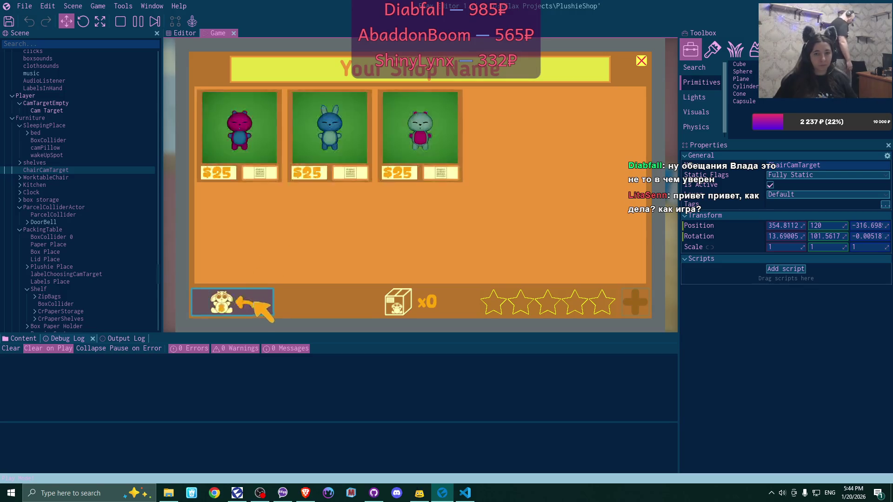
mouse_move(448, 173)
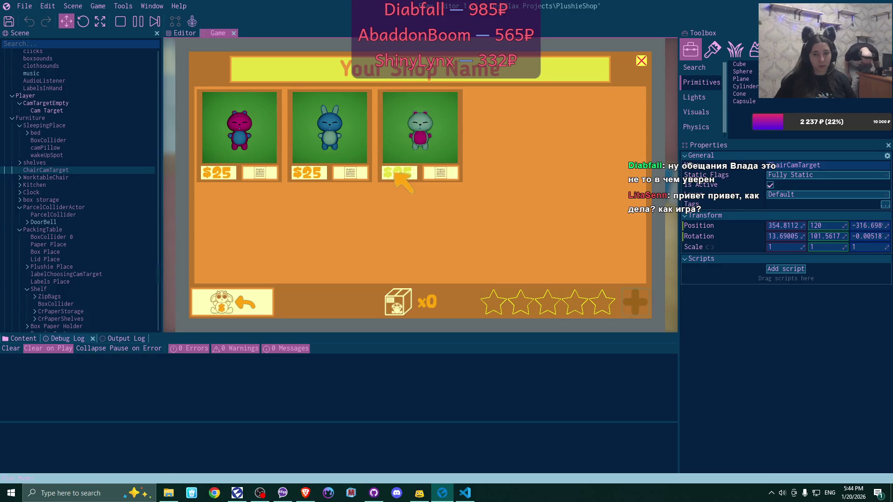
click(642, 61)
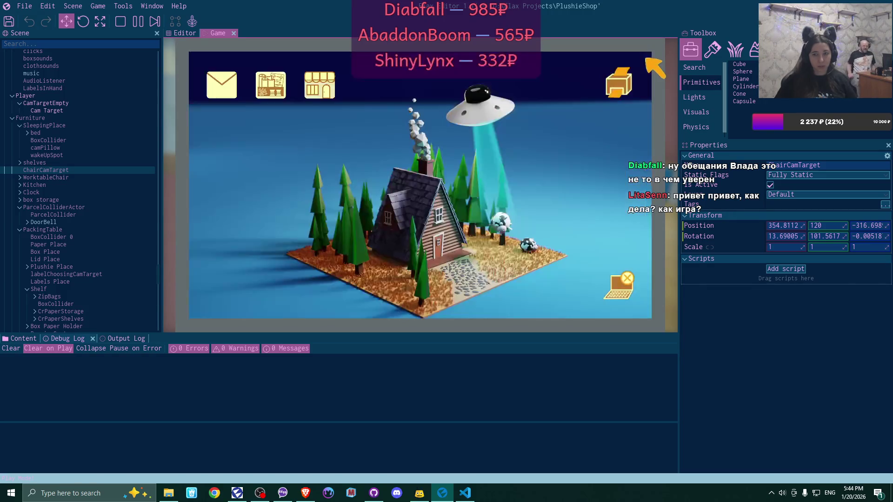
- Return from the laptop to the room view, then pause the game with F6
click(618, 293)
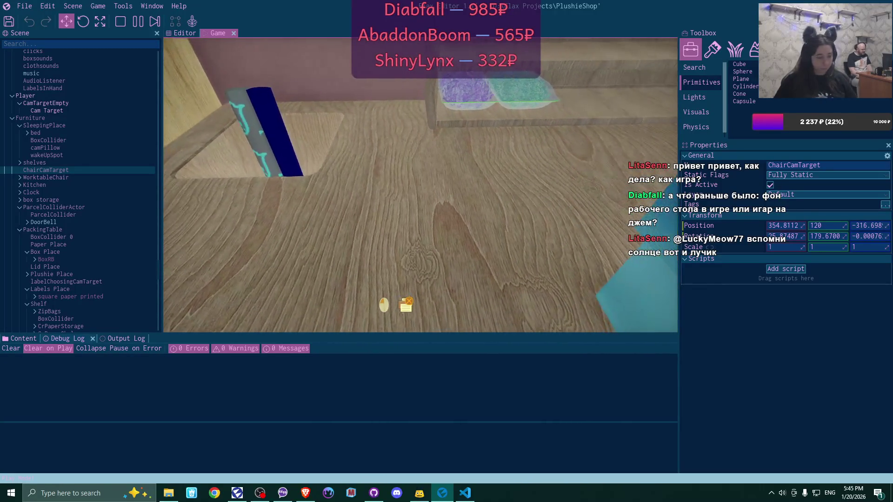
key(F6)
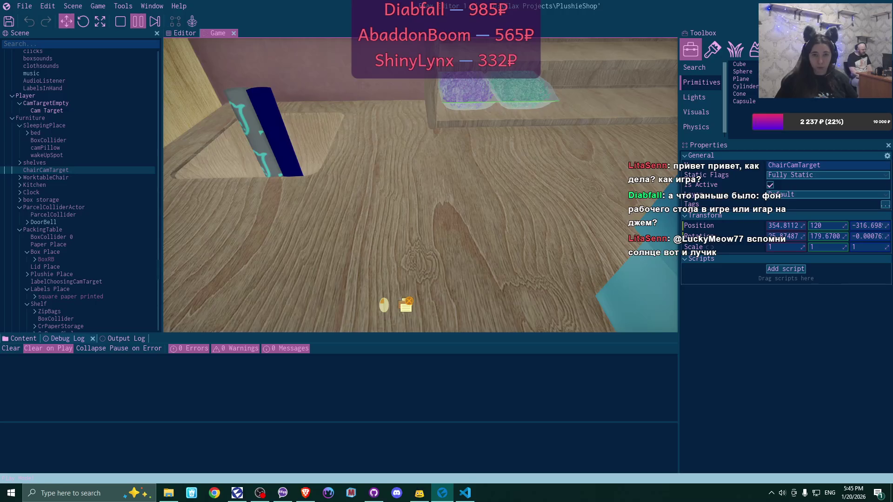
- Inspect labelChoosingCamTarget in the scene view, stop the play test, and switch to Worktable.cs
click(179, 32)
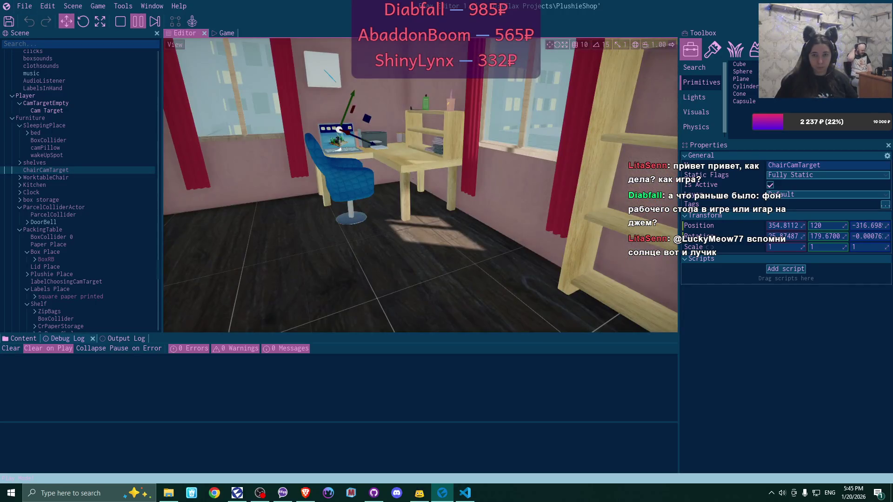
key(w)
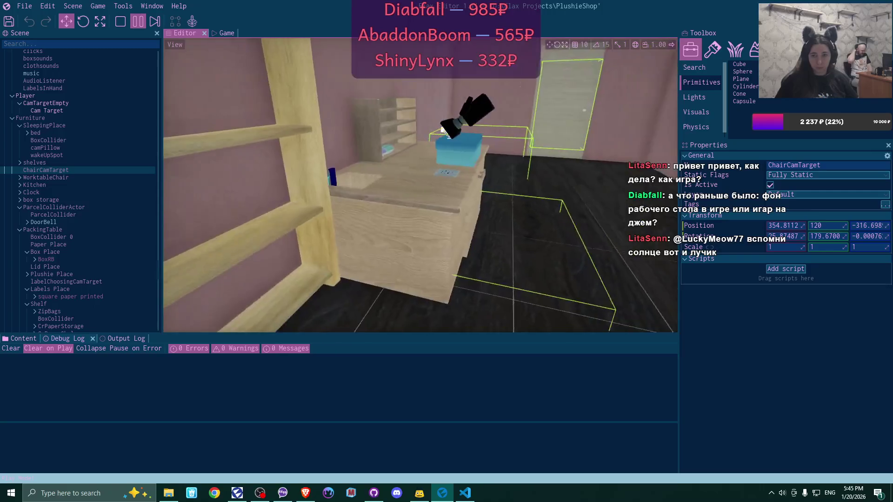
key(w)
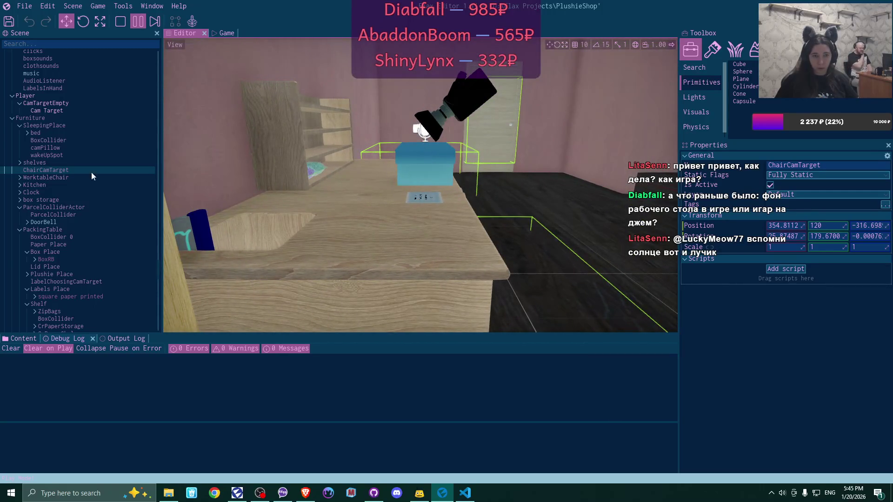
scroll(82, 214, down, 2)
click(77, 235)
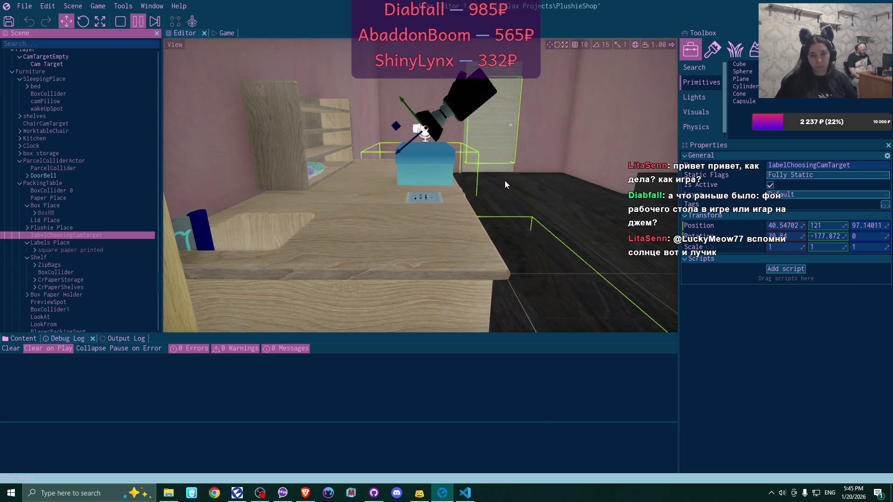
mouse_move(506, 183)
mouse_down()
mouse_move(465, 184)
mouse_move(489, 193)
mouse_move(444, 190)
mouse_up()
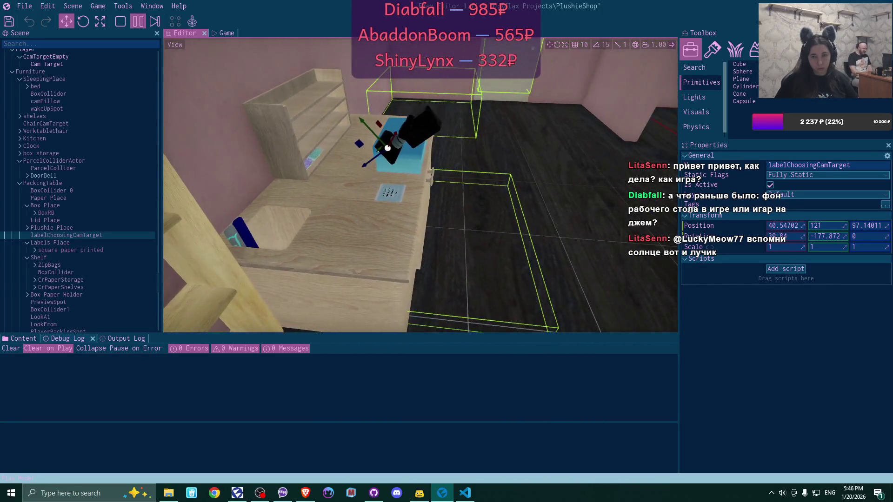
click(124, 21)
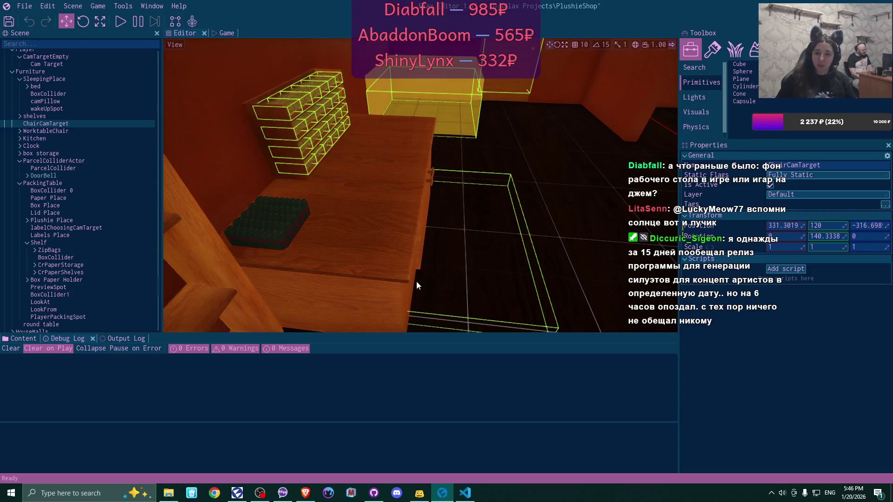
key(alt+Tab)
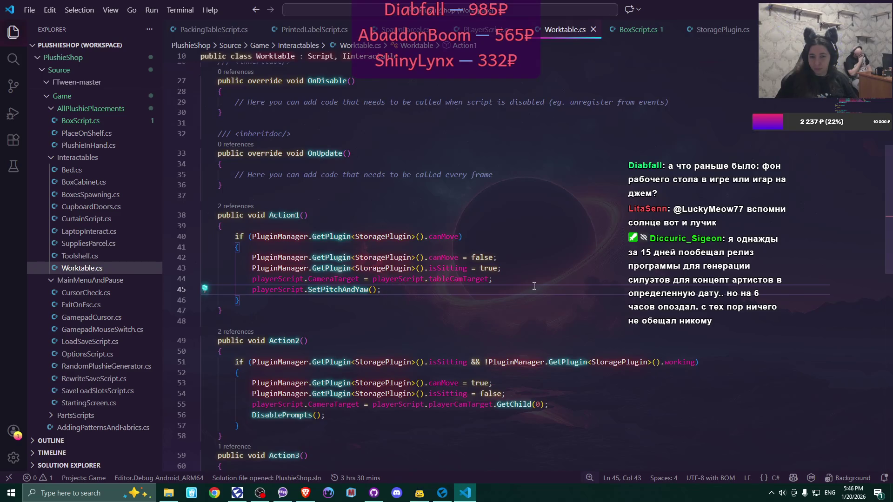
- Review tableCamTarget and SetPitchAndYaw code, close SpawnParcel.cs, and open PrintedLabelScript.cs
click(509, 282)
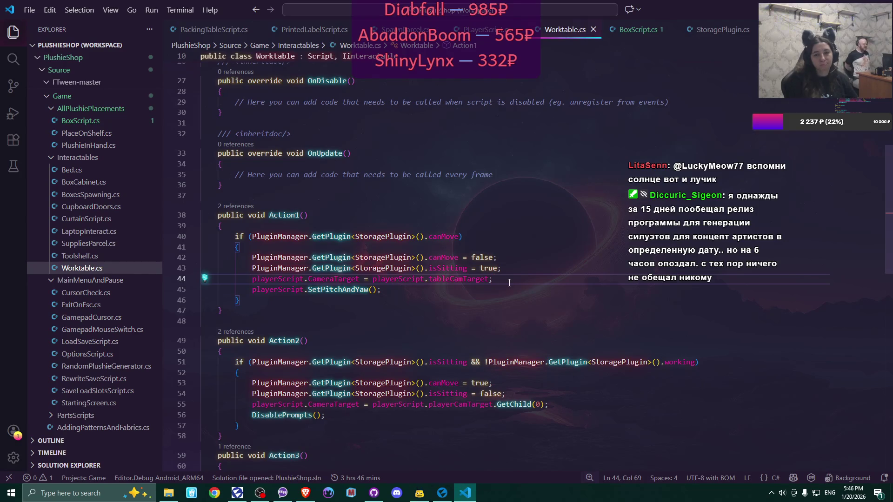
click(484, 30)
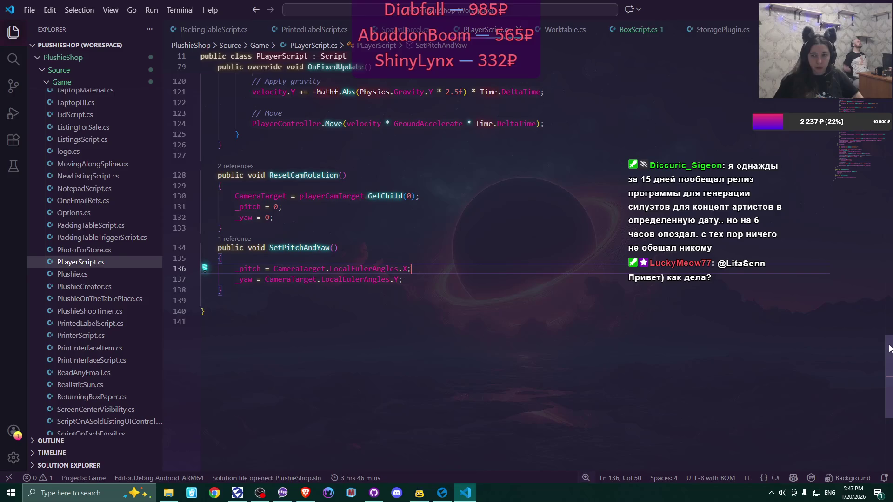
mouse_move(889, 349)
mouse_down()
mouse_move(858, 161)
mouse_move(858, 170)
mouse_up()
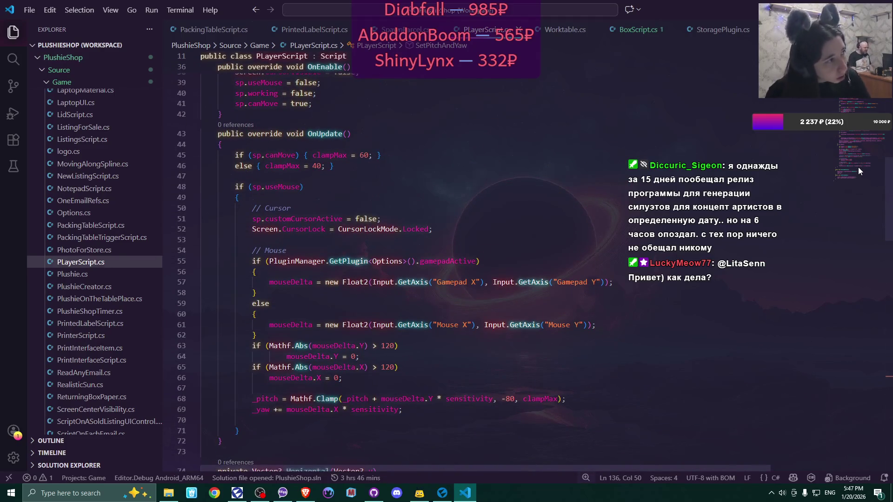
mouse_move(858, 168)
mouse_down()
mouse_move(874, 225)
mouse_move(859, 352)
mouse_move(853, 338)
mouse_up()
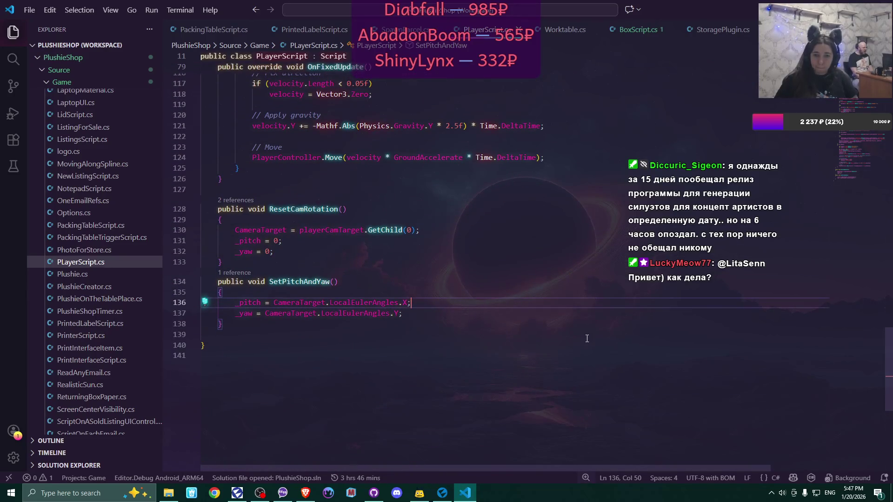
click(440, 29)
click(305, 32)
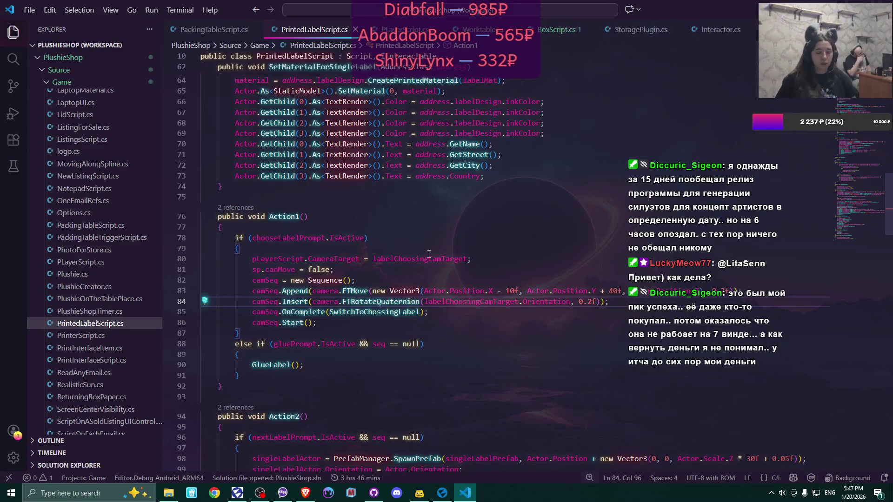
- Check the labelChoosingCamTarget line, then scroll PLayerScript.cs to OnUpdate's clampMax 60/40 settings
click(492, 255)
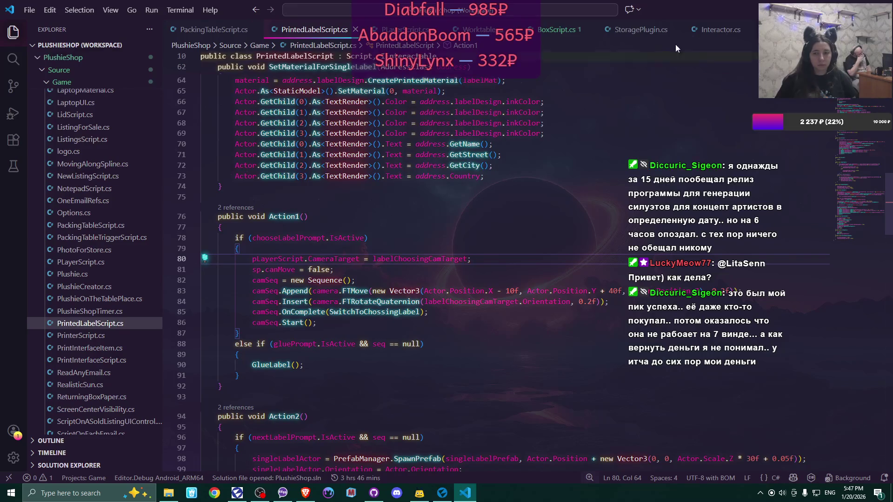
click(406, 31)
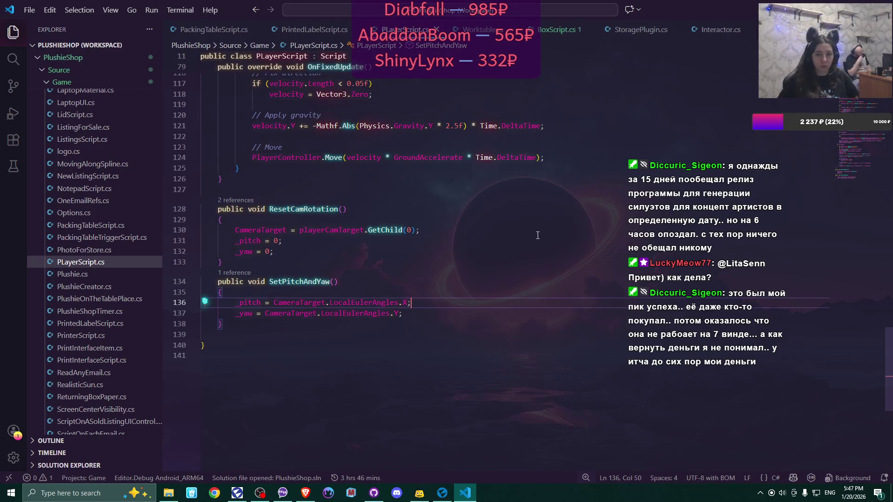
scroll(536, 246, up, 13)
scroll(536, 246, up, 13)
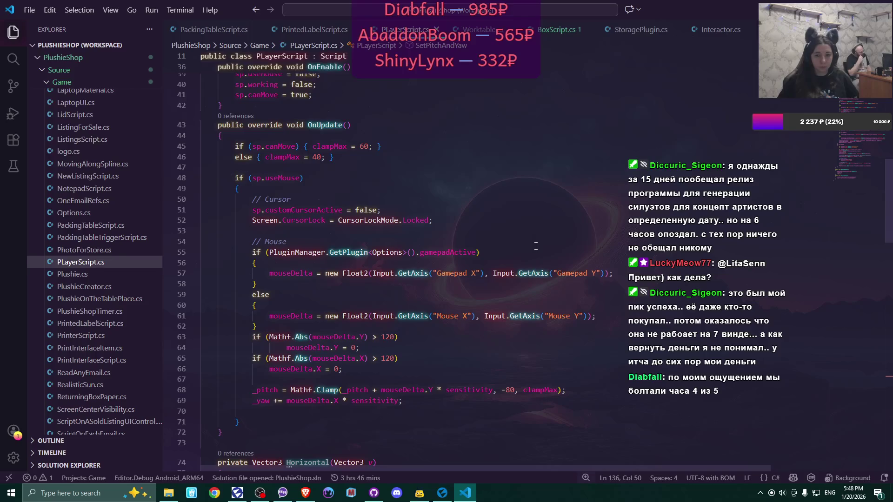
scroll(536, 246, up, 1)
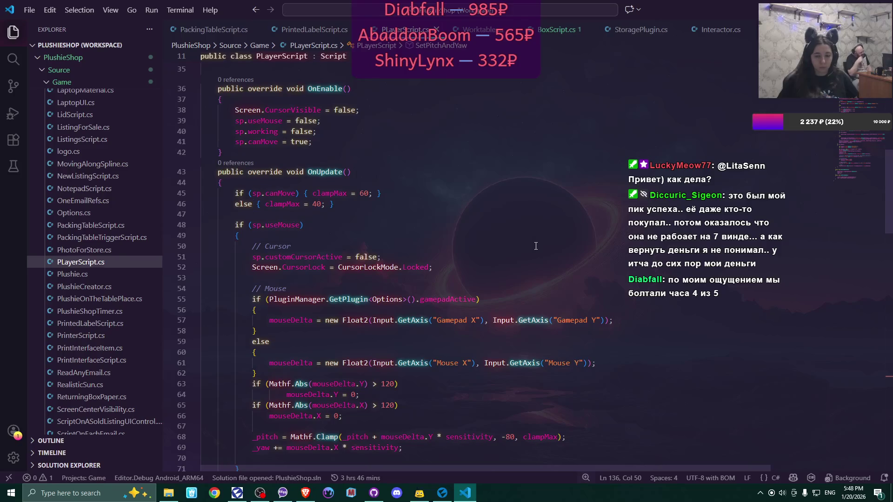
scroll(508, 308, down, 2)
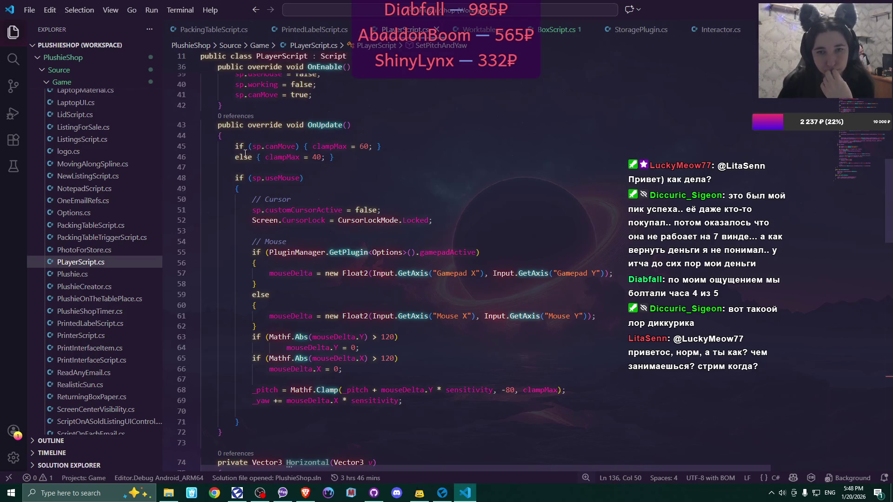
- Temporarily comment out OnUpdate's two clampMax lines and look up where clampMax is used
drag(235, 146, 344, 153)
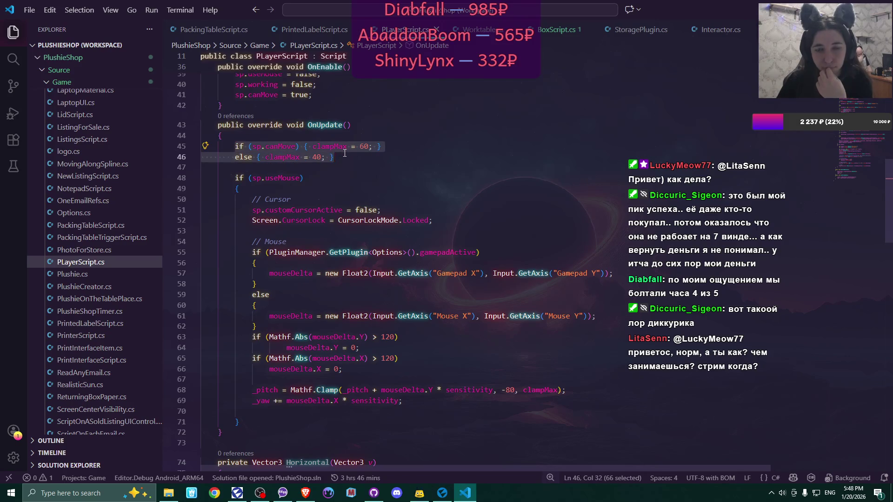
key(ctrl+slash)
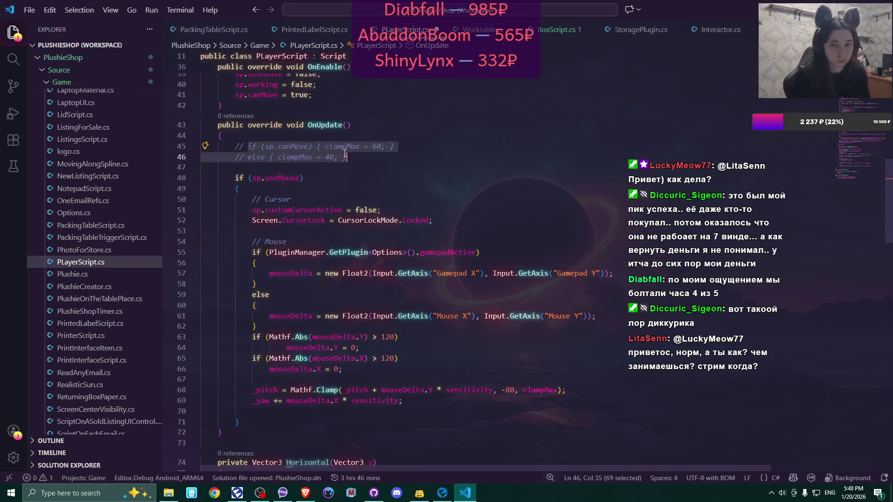
click(344, 153)
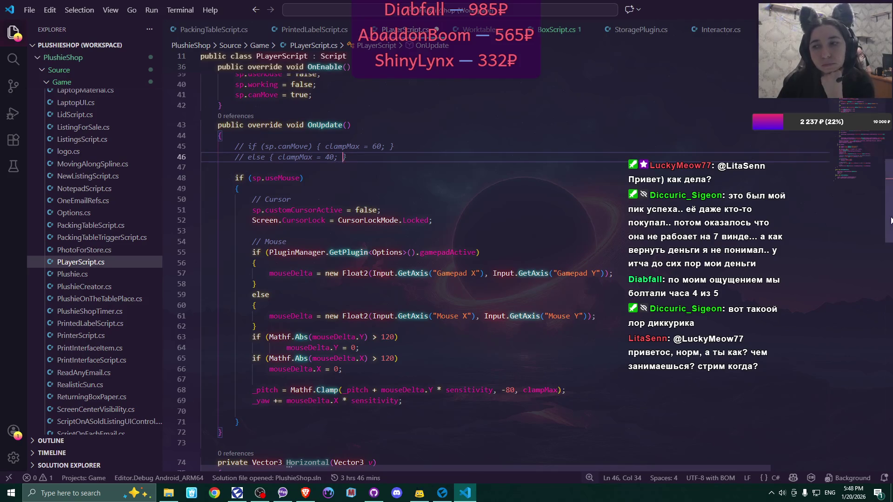
drag(891, 220, 889, 176)
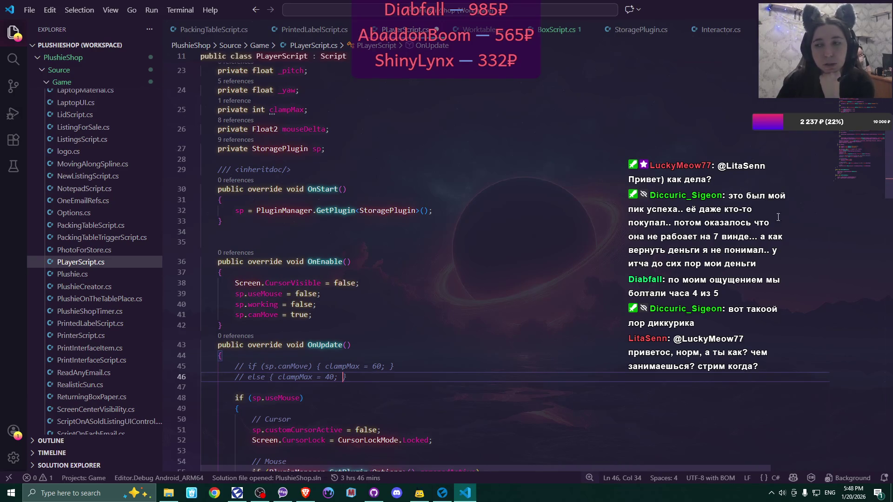
scroll(889, 145, up, 3)
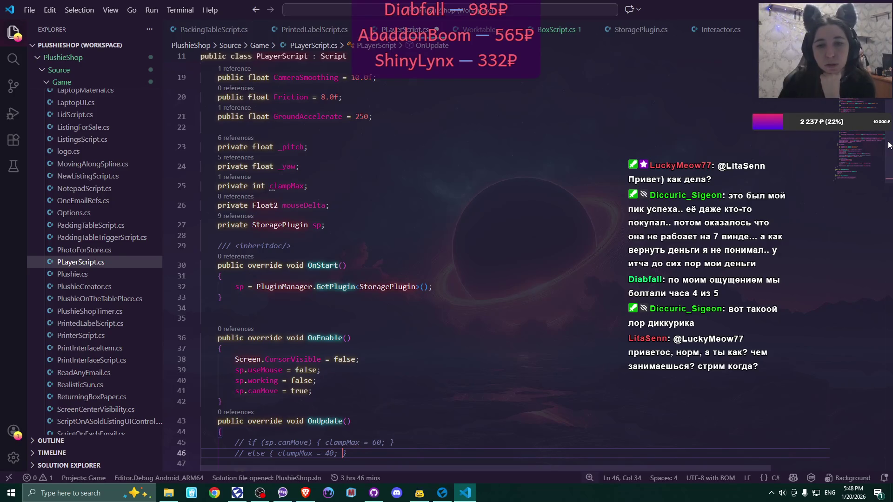
scroll(888, 145, up, 2)
scroll(883, 125, up, 3)
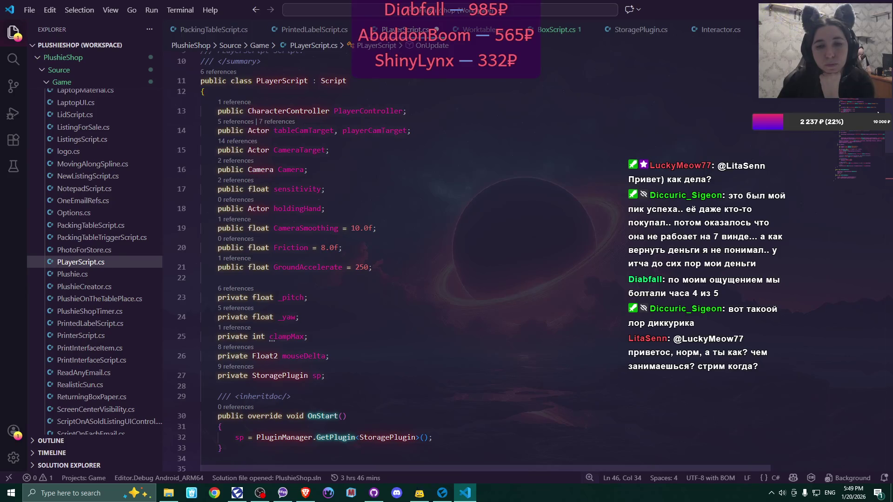
scroll(878, 140, down, 5)
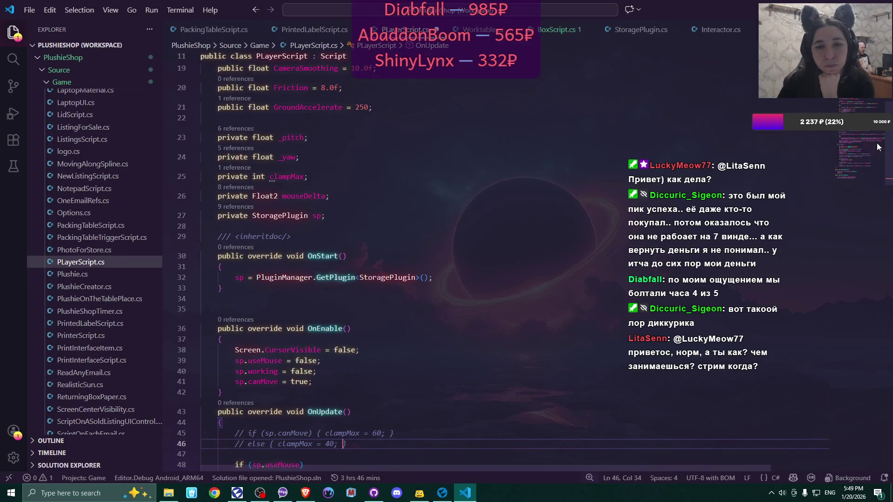
scroll(878, 147, down, 5)
click(349, 215)
double_click(349, 215)
scroll(524, 212, up, 6)
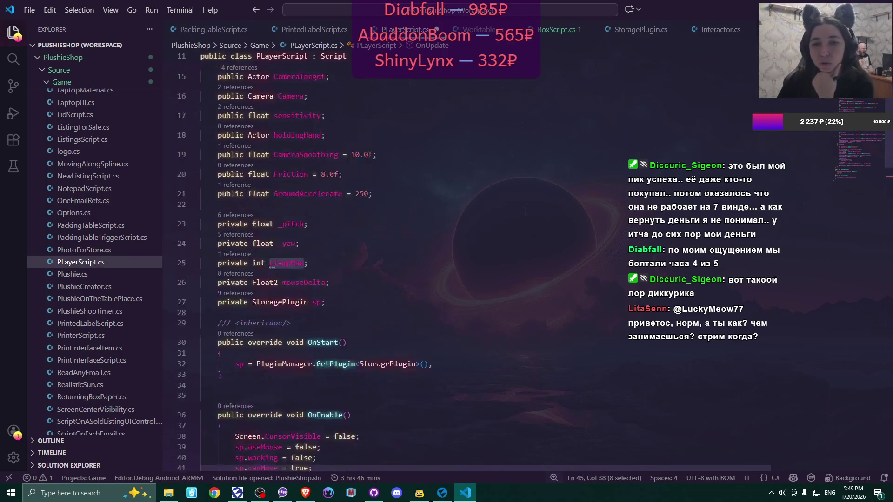
scroll(525, 212, down, 6)
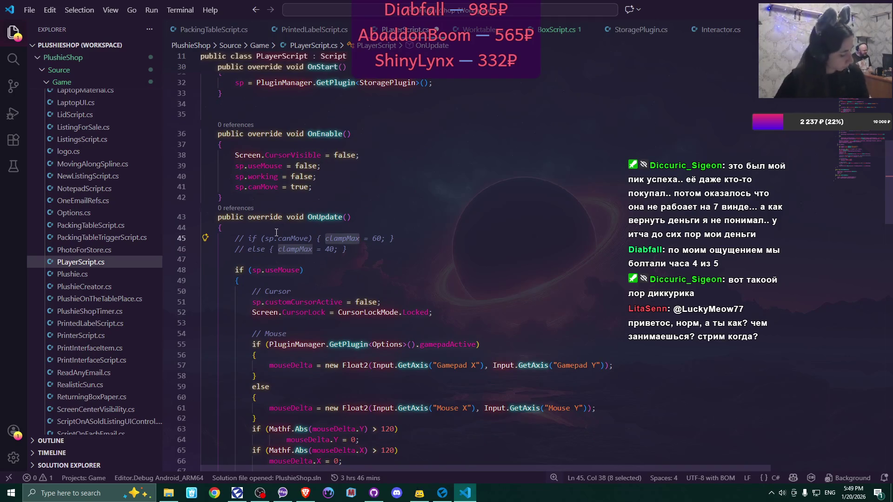
- Uncomment the two clampMax lines and change the first limit from 60 to 80
key(Home)
key(shift+Down)
key(shift+End)
key(ctrl+slash)
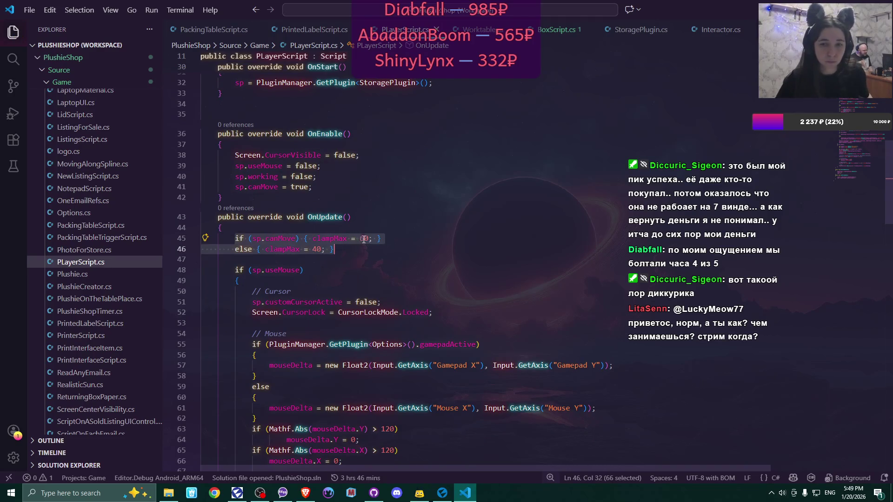
click(362, 238)
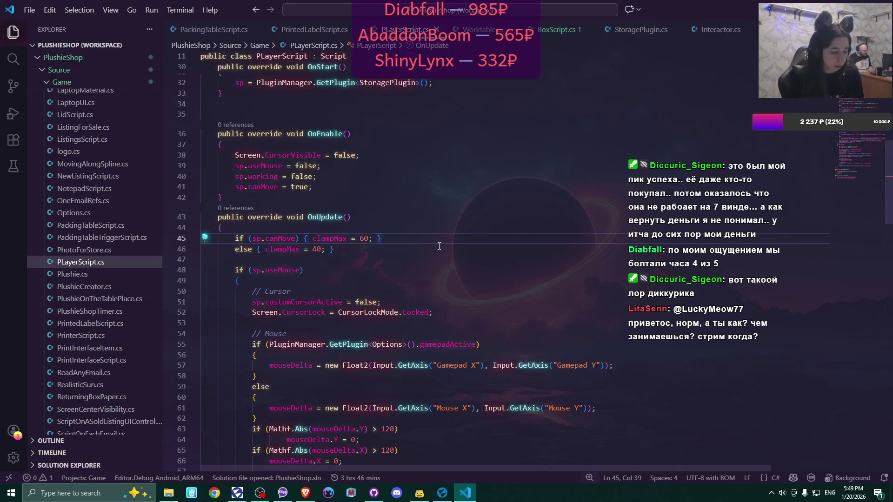
key(BackSpace)
text(8)
key(Down)
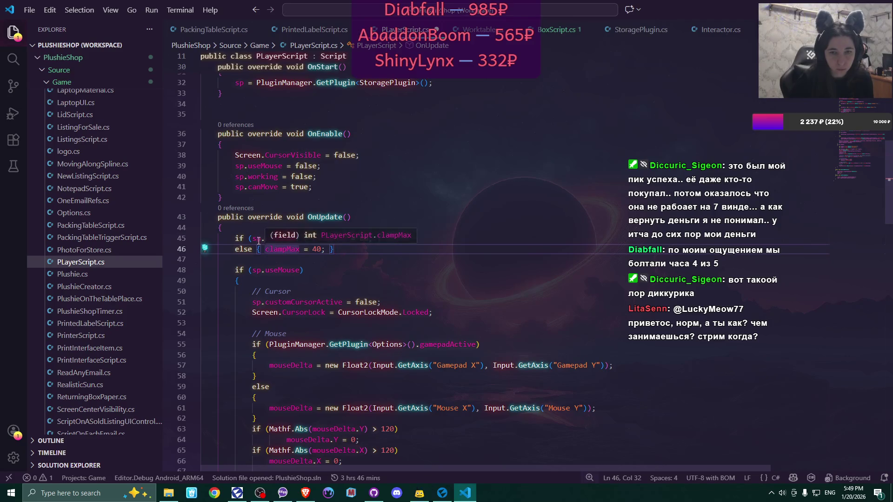
- Set the else clamp limit to 80, the first to 40, and select canMove for replacement
drag(265, 238, 295, 239)
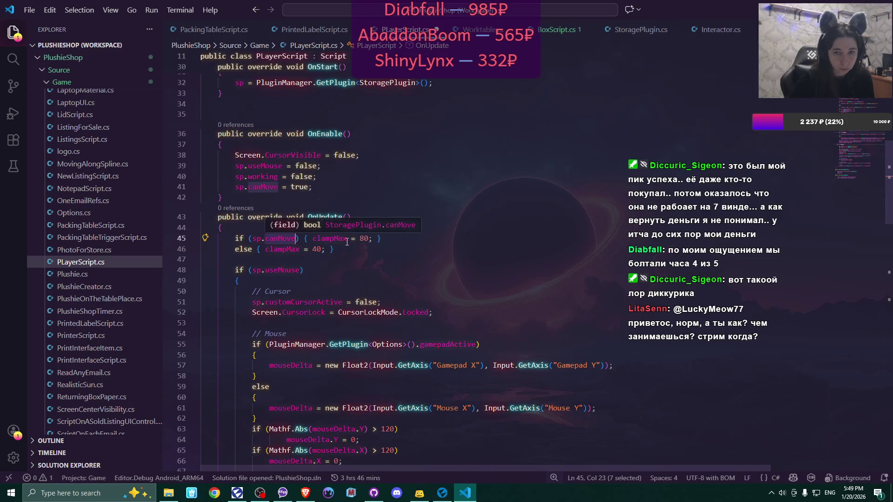
click(316, 250)
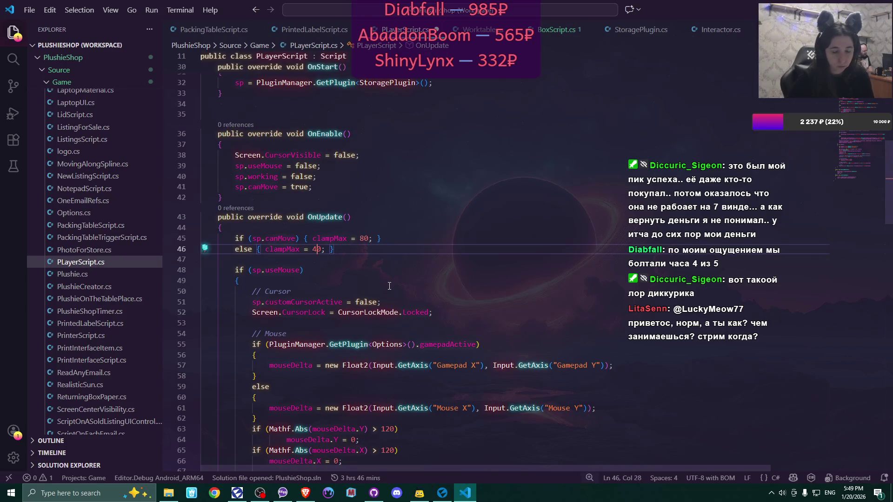
key(BackSpace)
text(8)
click(366, 238)
key(BackSpace)
text(4)
double_click(279, 237)
- Replace canMove with sp.isSitting via autocomplete, save PLayerScript.cs, and scroll through OnFixedUpdate
text(isS)
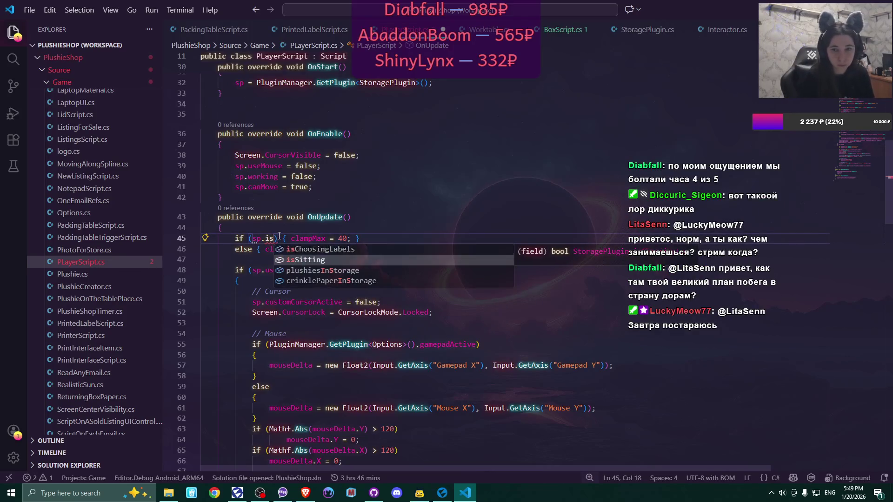
key(Return)
click(411, 239)
key(ctrl+s)
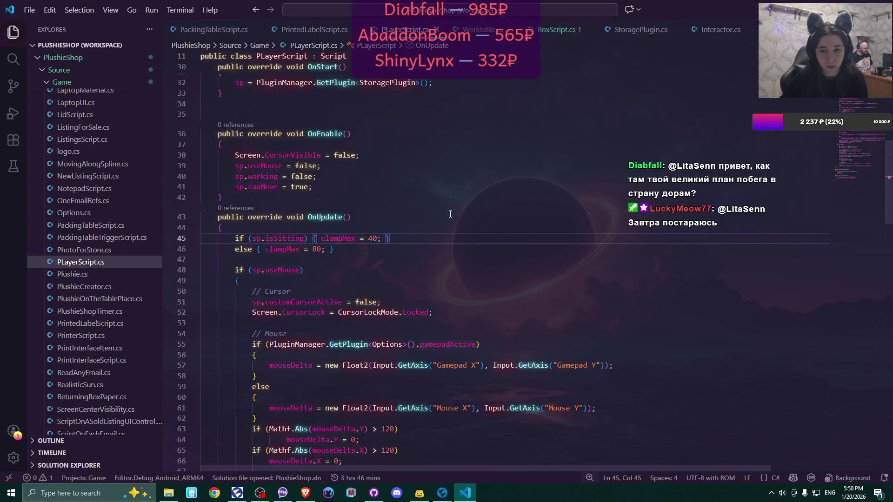
scroll(450, 214, down, 9)
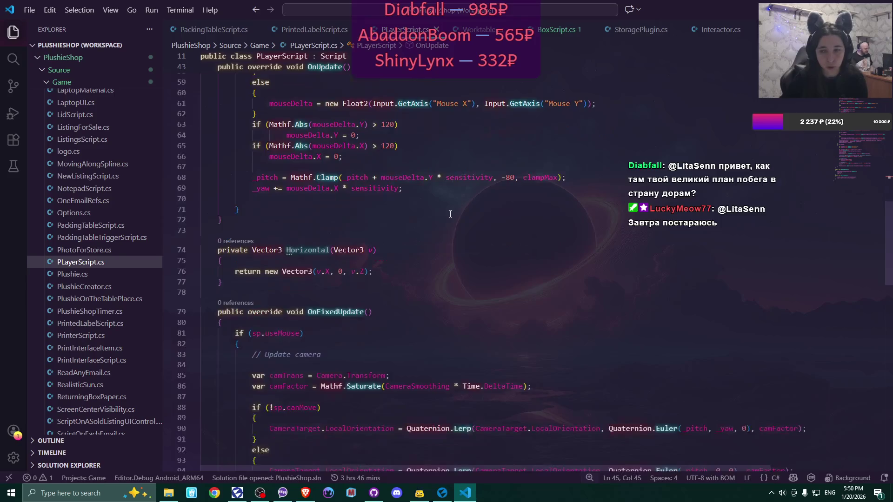
scroll(450, 213, down, 6)
scroll(449, 211, down, 12)
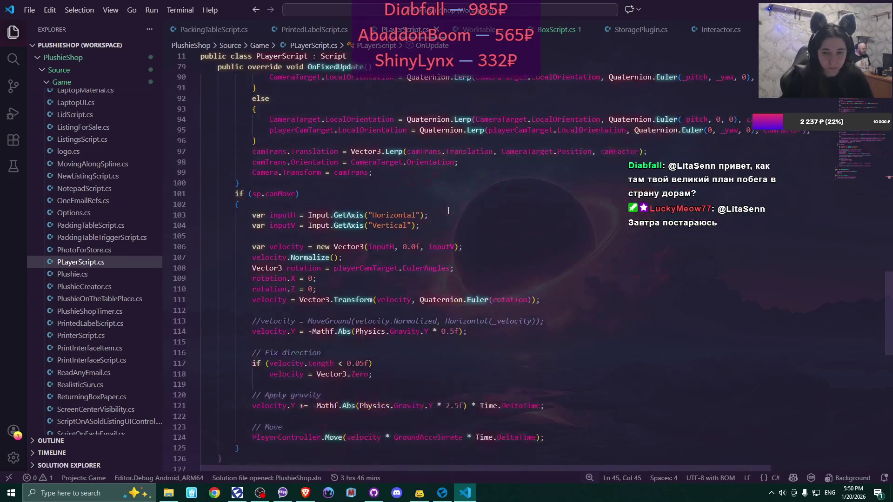
- In Action1 on line 81, start a Debug.Log of labelChoosingCamTarget.LocalEulerAngles.X
click(315, 29)
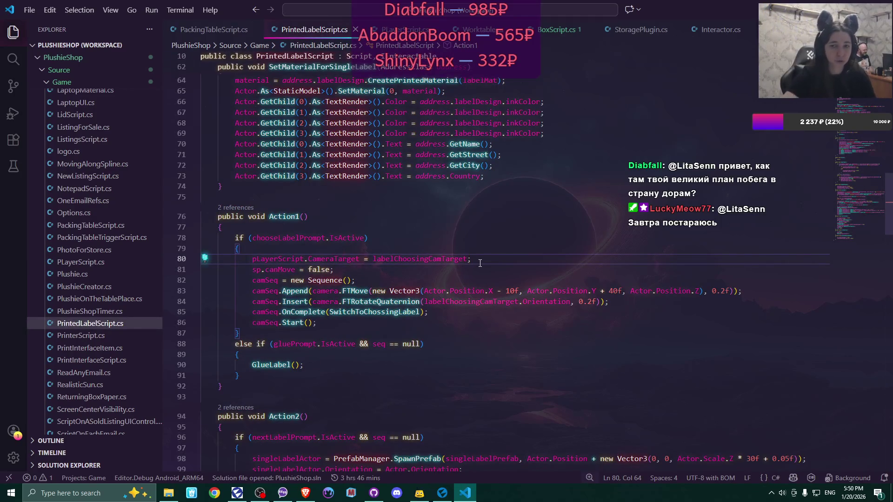
key(Return)
text(D)
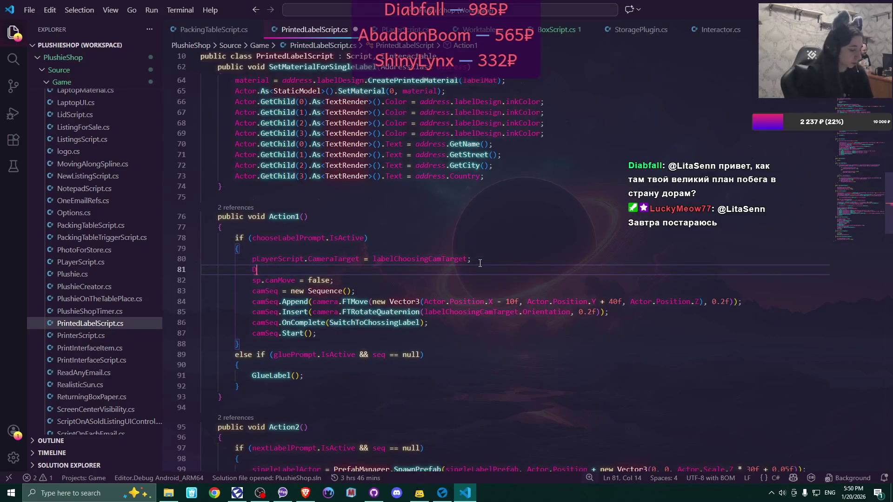
text(ebug.)
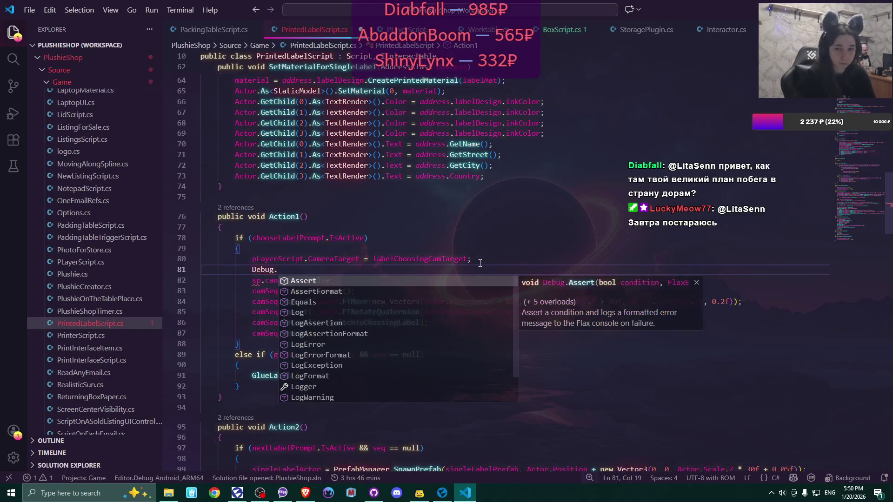
text(Log()
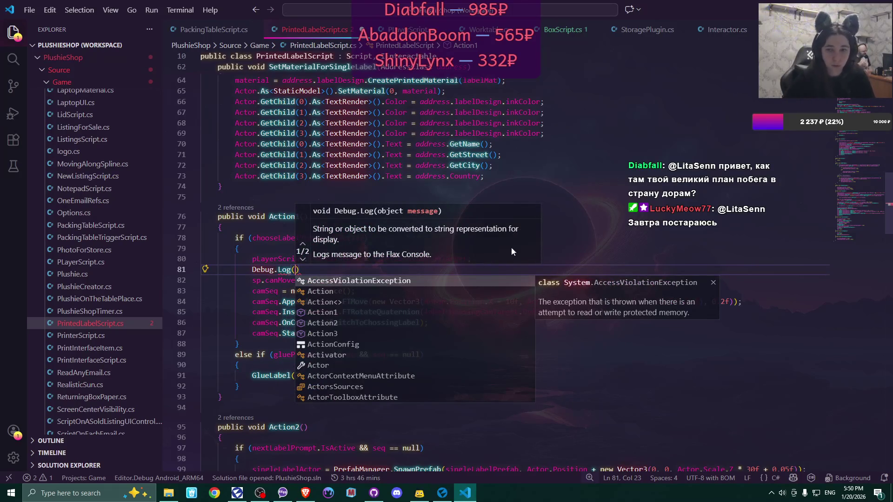
click(455, 227)
click(413, 259)
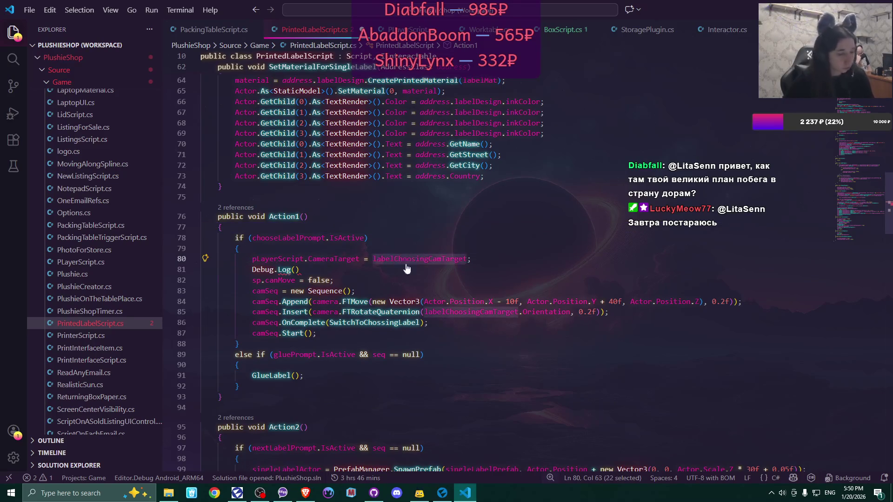
click(295, 270)
text(labelChoosingCamTarget)
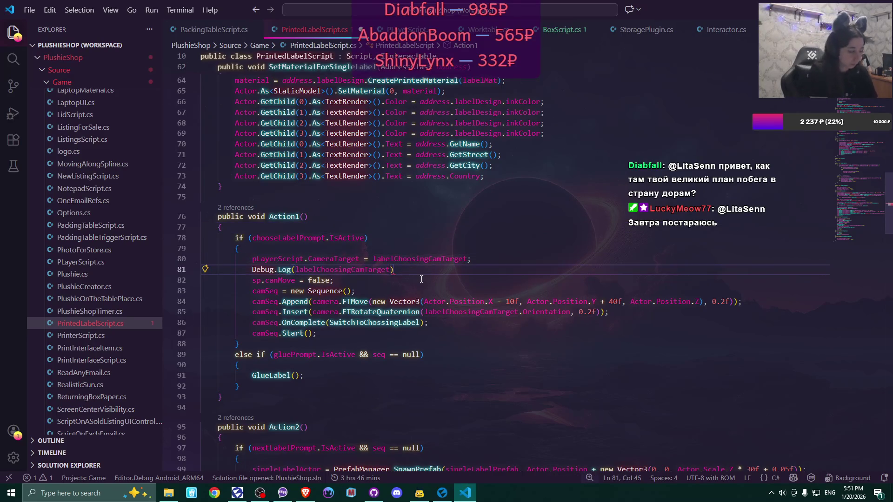
text(.Loc)
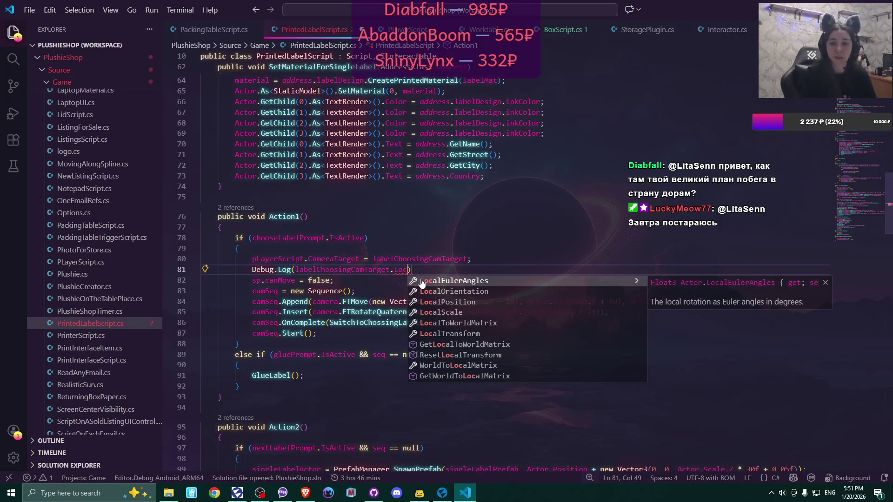
click(422, 281)
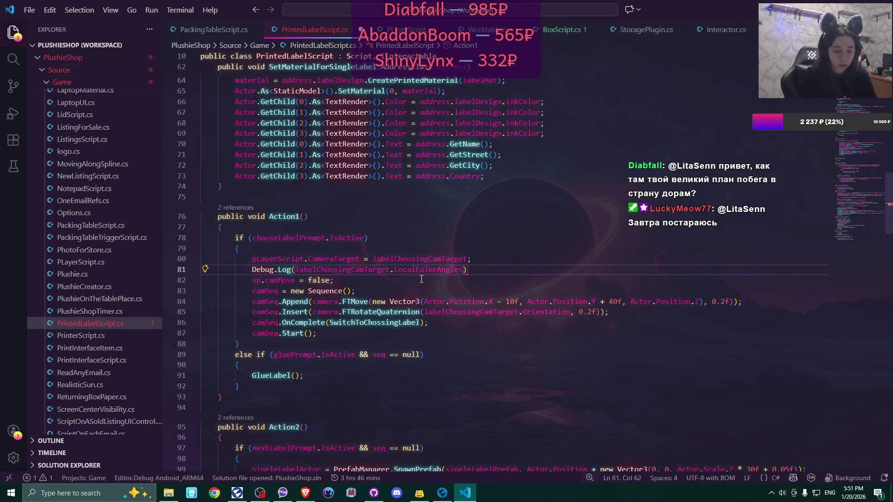
text(.X)
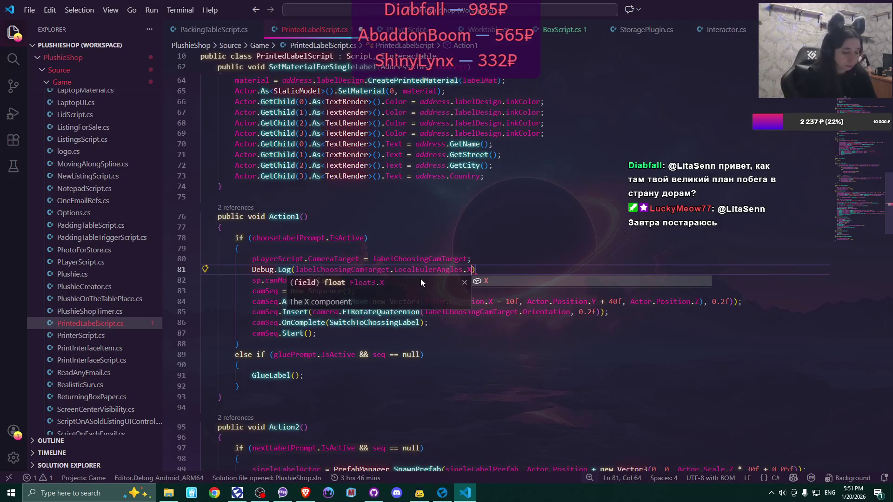
text(,)
- Add the Y angle joined by a " " string, a " angles before" message and the closing semicolon
drag(298, 270, 471, 271)
key(ctrl+c)
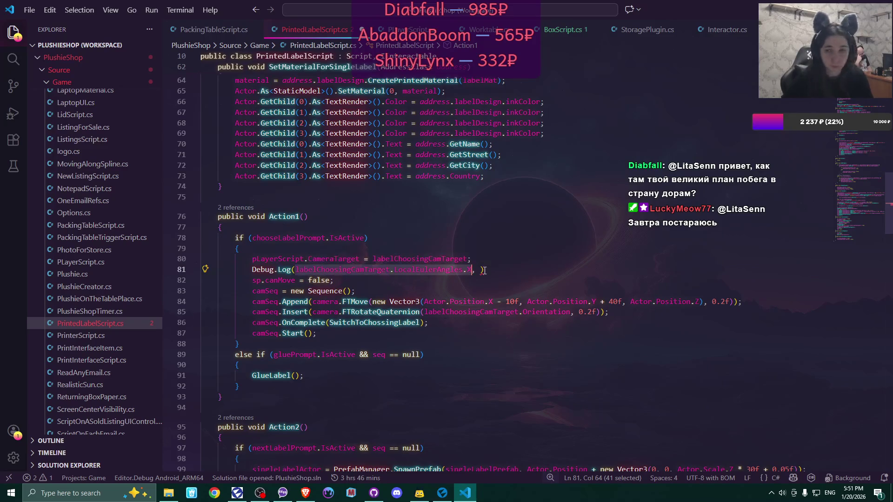
click(477, 270)
key(ctrl+v)
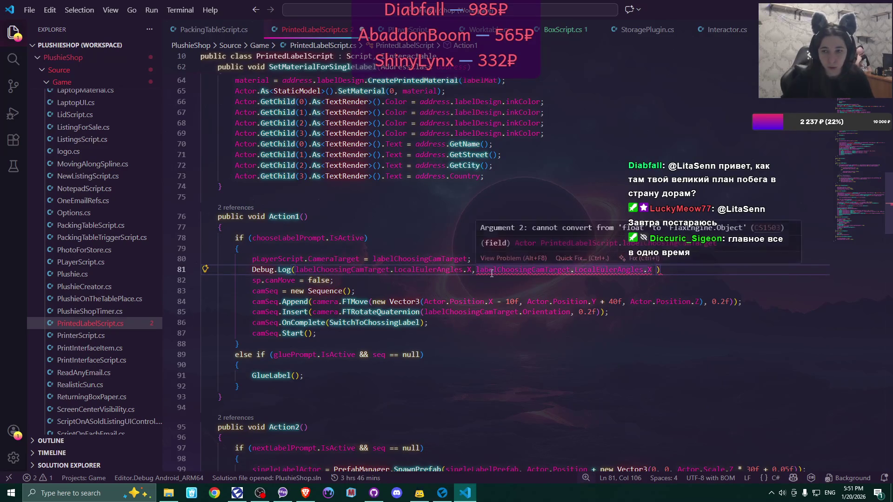
key(BackSpace)
text(Y)
click(476, 270)
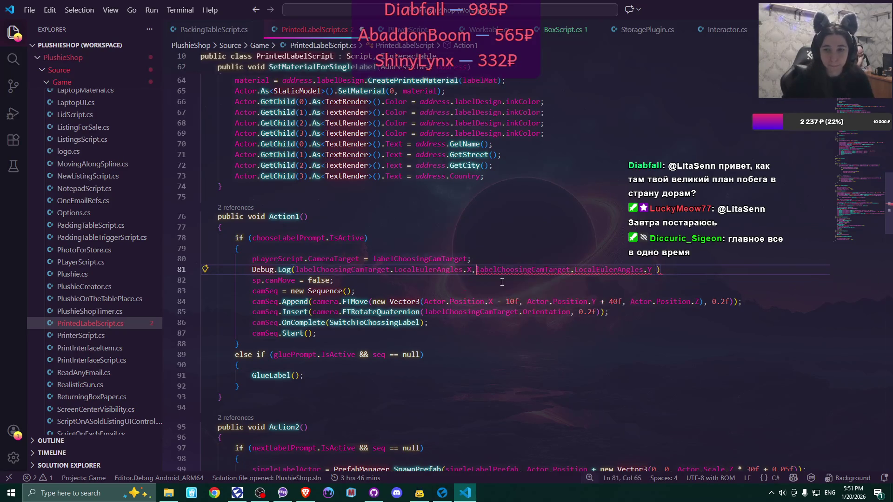
key(BackSpace)
text(+" )
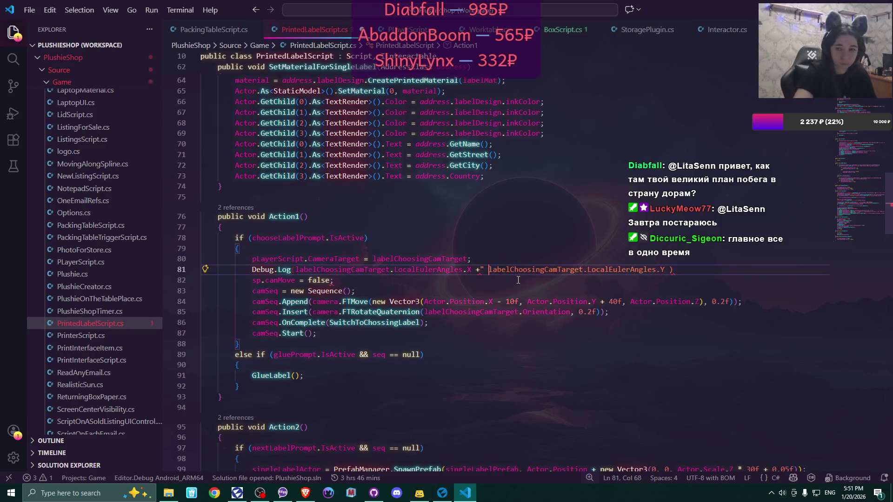
text(")
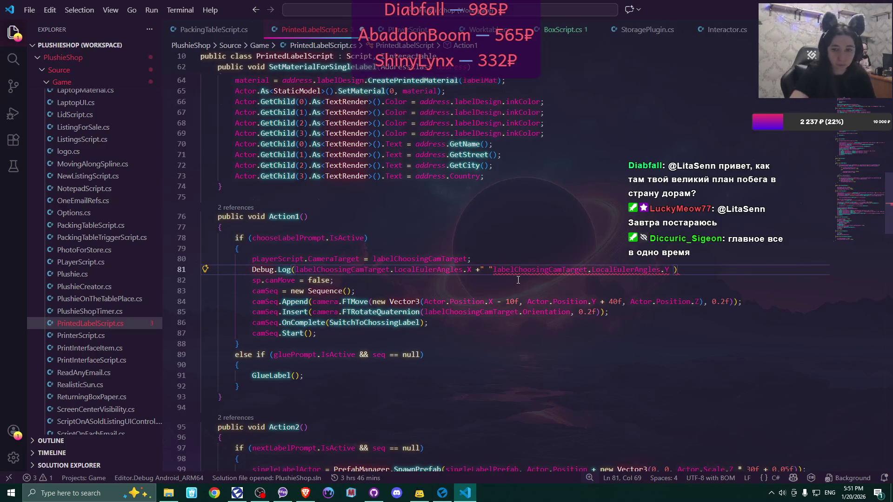
text(+)
key(End)
text(;)
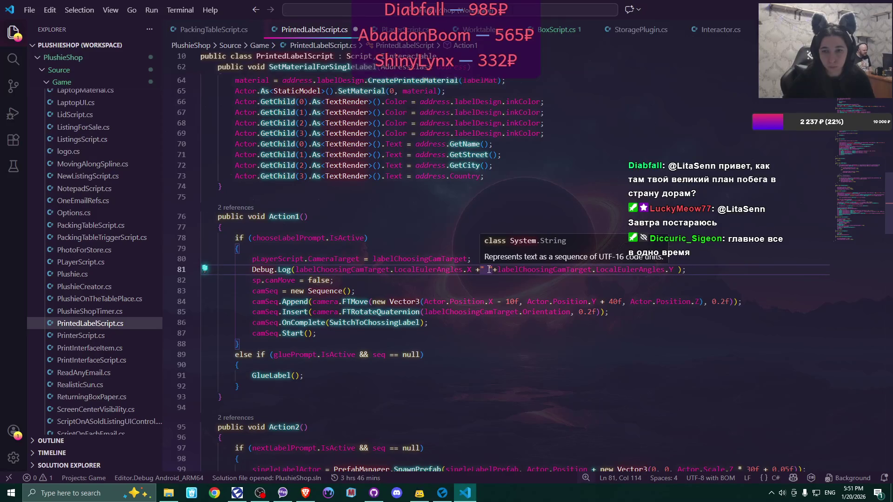
click(678, 269)
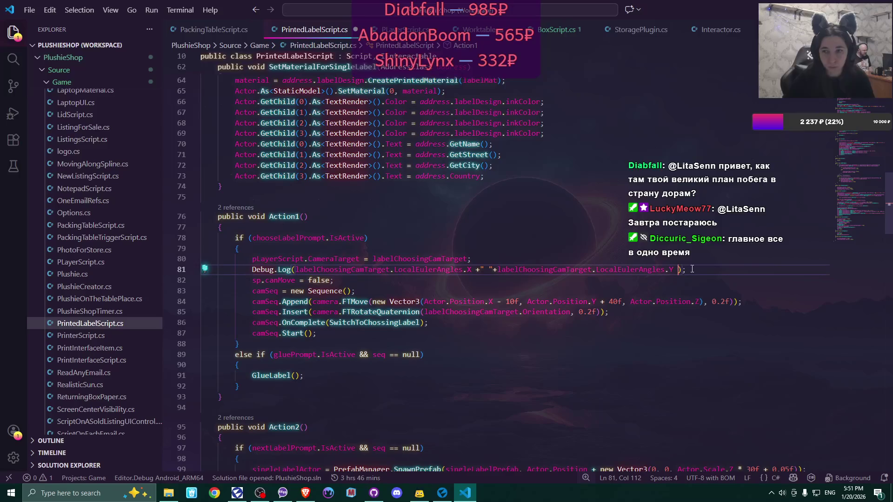
text(+" angles before)
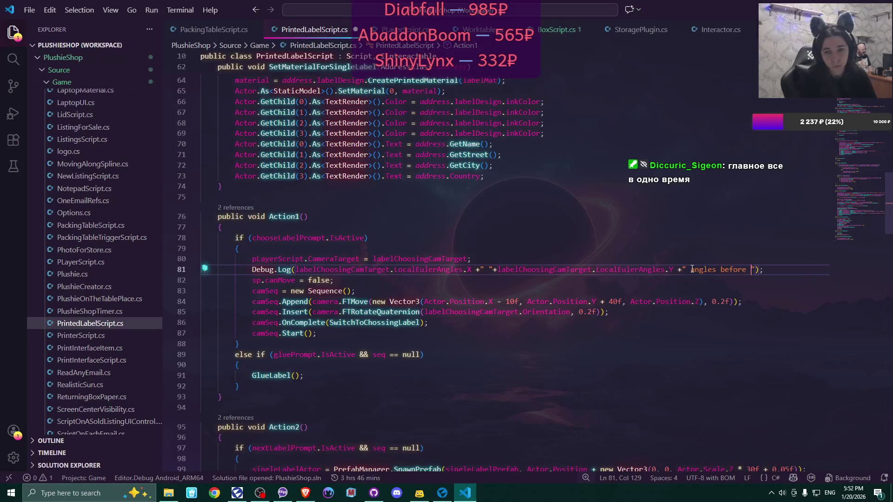
key(BackSpace)
drag(253, 269, 757, 269)
- Move the Debug.Log above the CameraTarget line, reword it to 'angles of camtarget before assigning', and save
key(alt+Up)
click(720, 259)
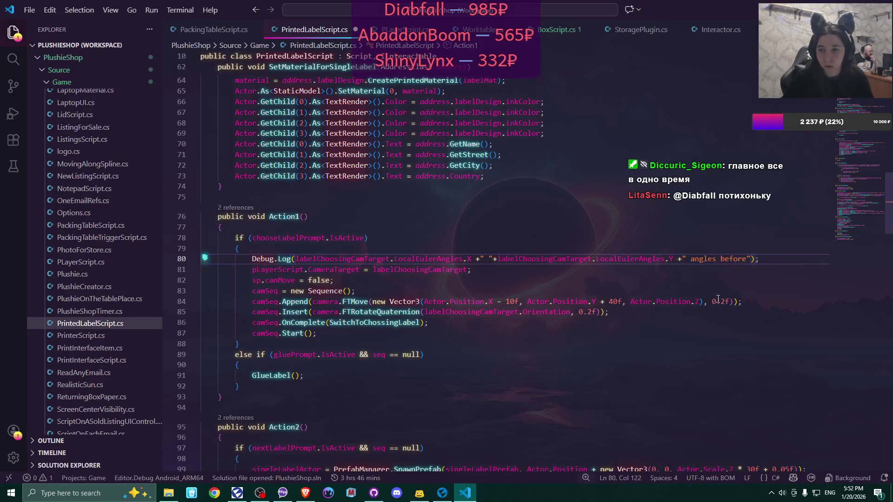
text(of cam)
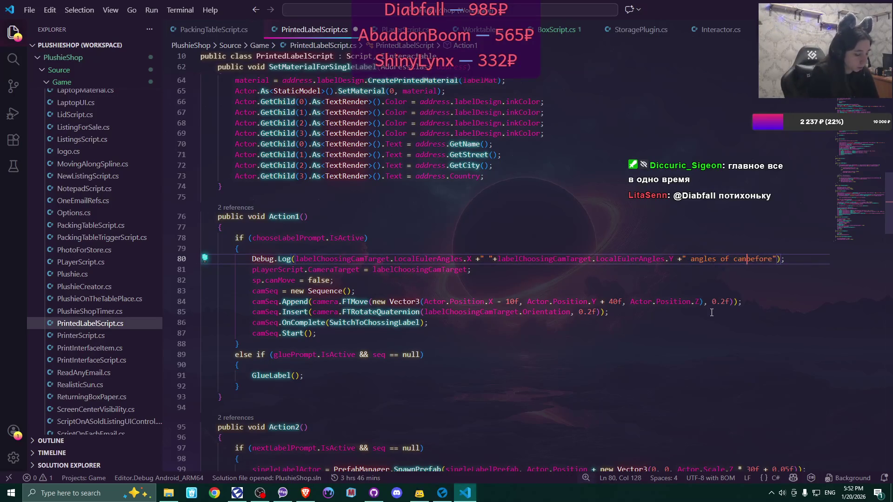
text(tarhe)
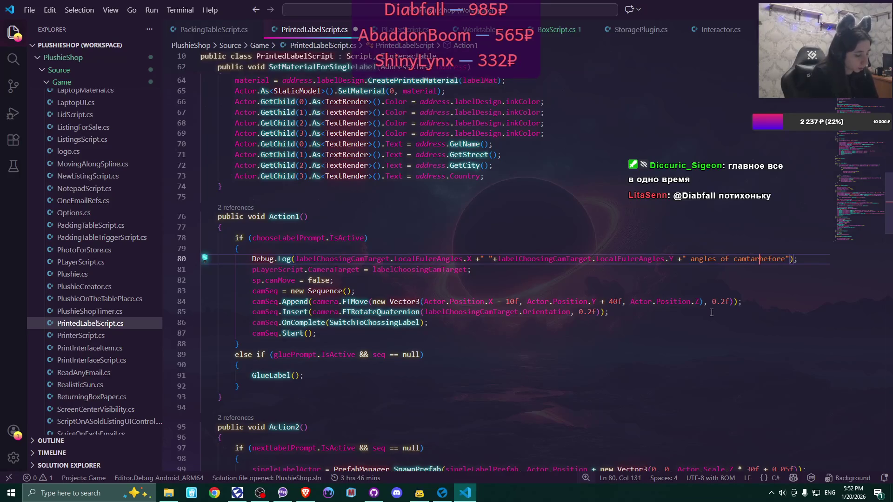
text(t)
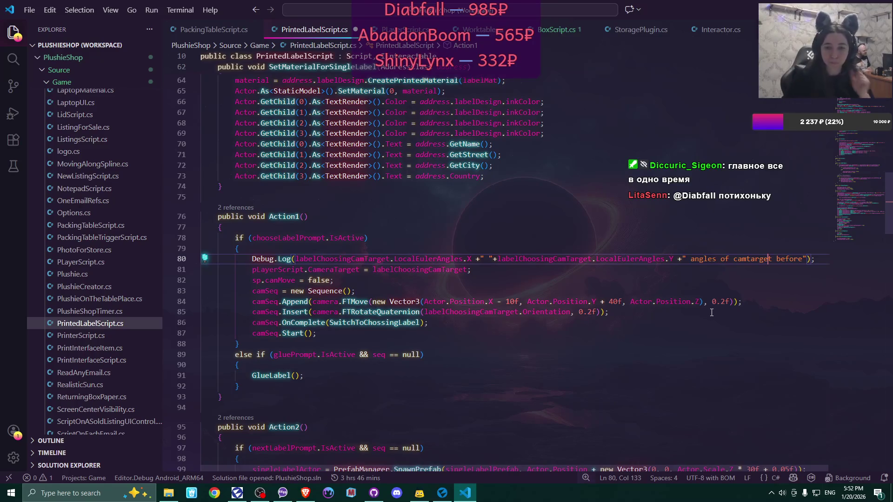
click(802, 259)
text(assign)
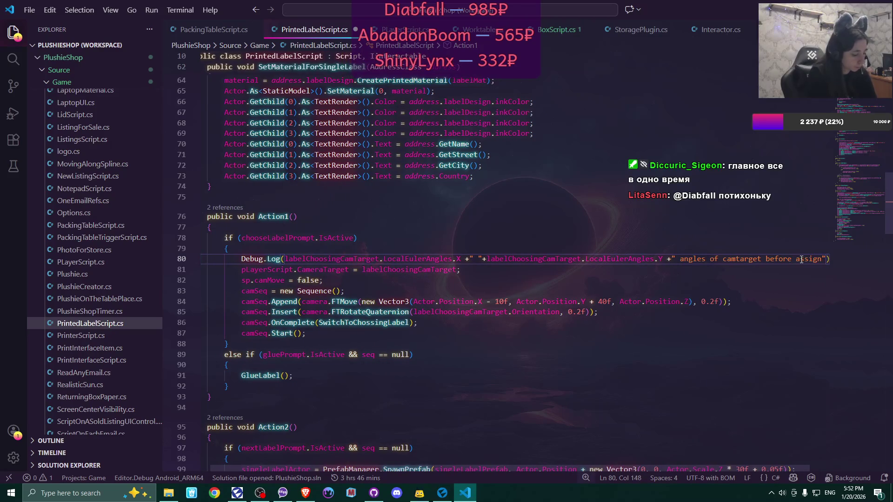
text(ing)
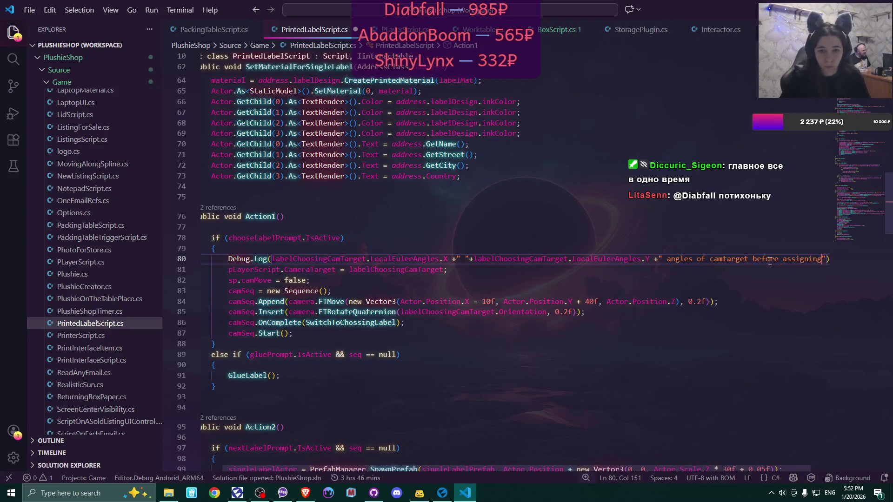
key(ctrl+s)
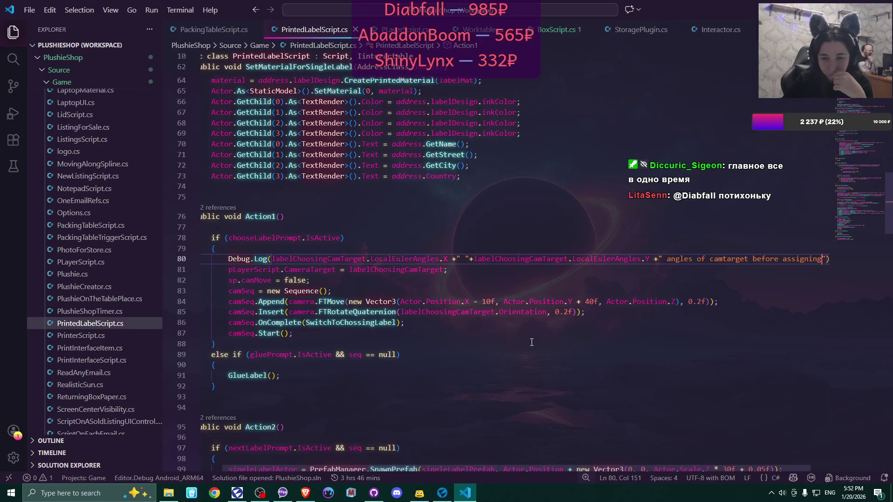
scroll(532, 342, down, 2)
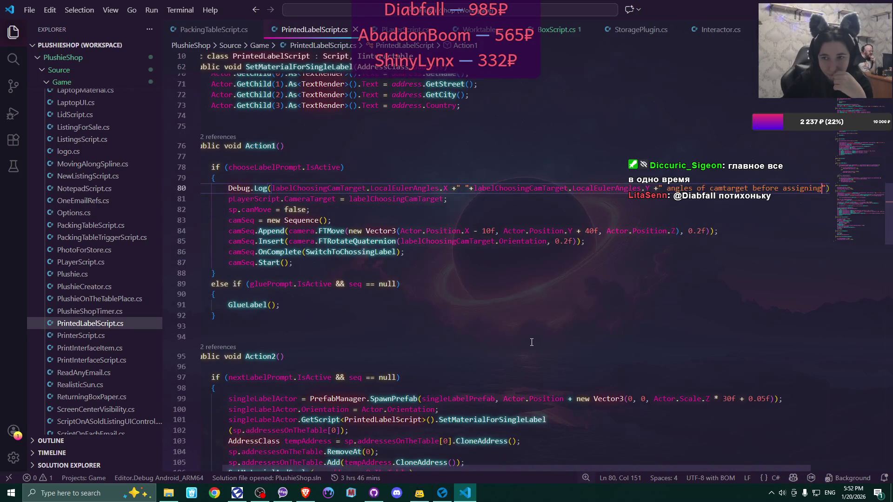
scroll(532, 342, up, 1)
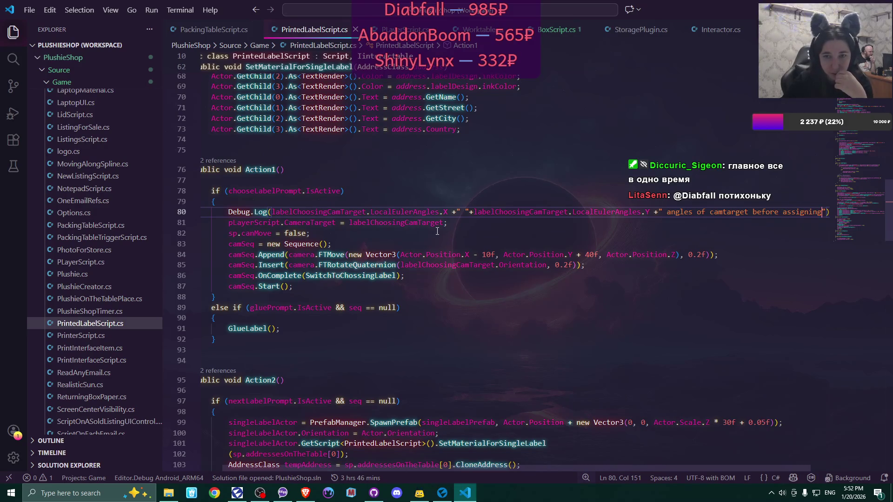
scroll(433, 231, down, 2)
scroll(432, 231, down, 2)
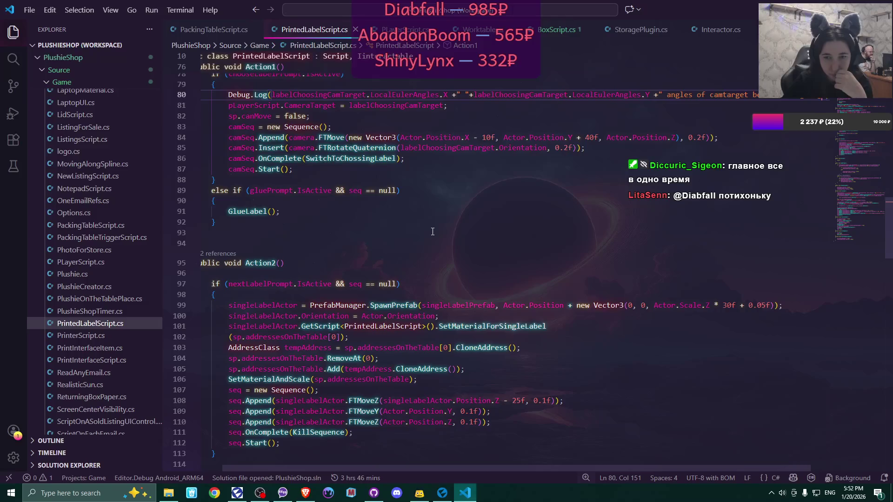
scroll(433, 231, up, 2)
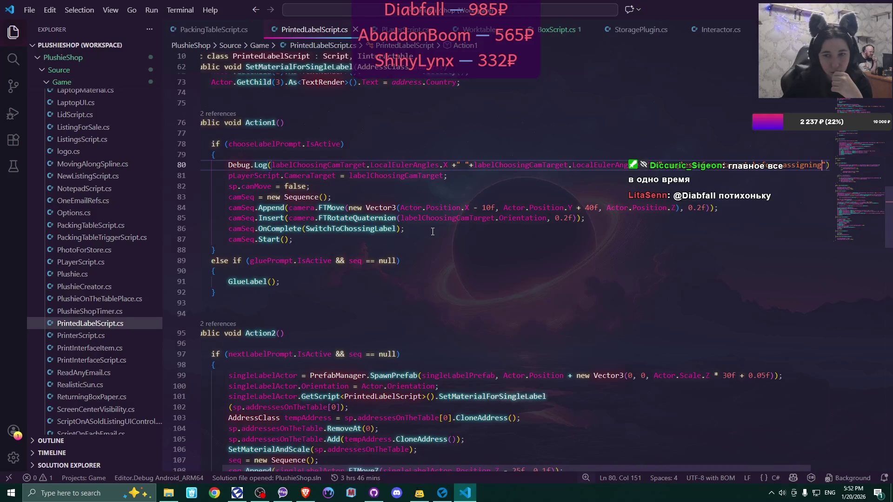
mouse_move(395, 220)
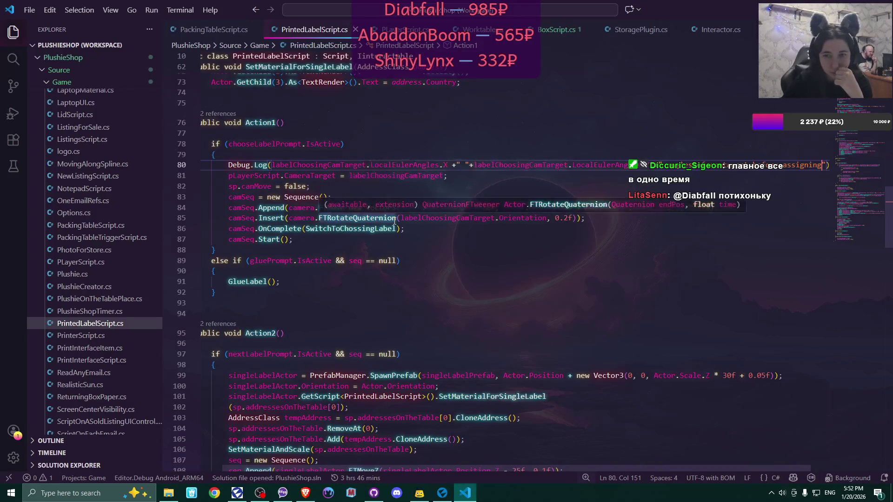
click(437, 177)
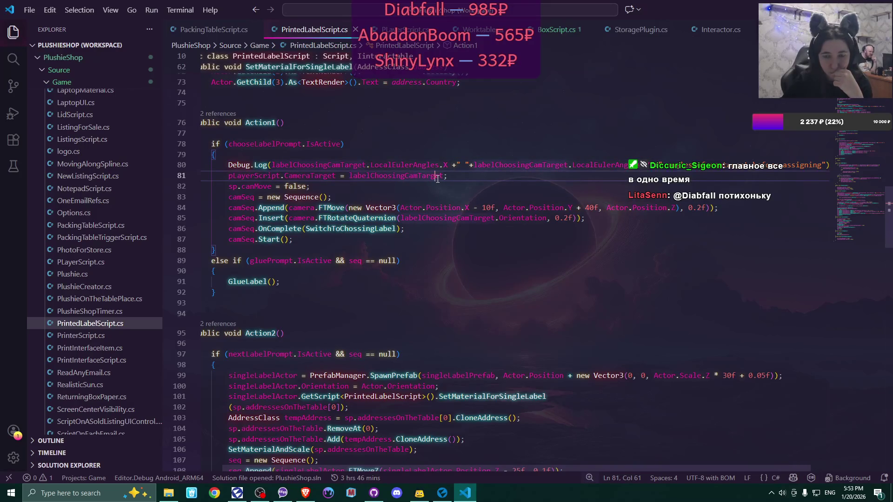
scroll(440, 195, down, 5)
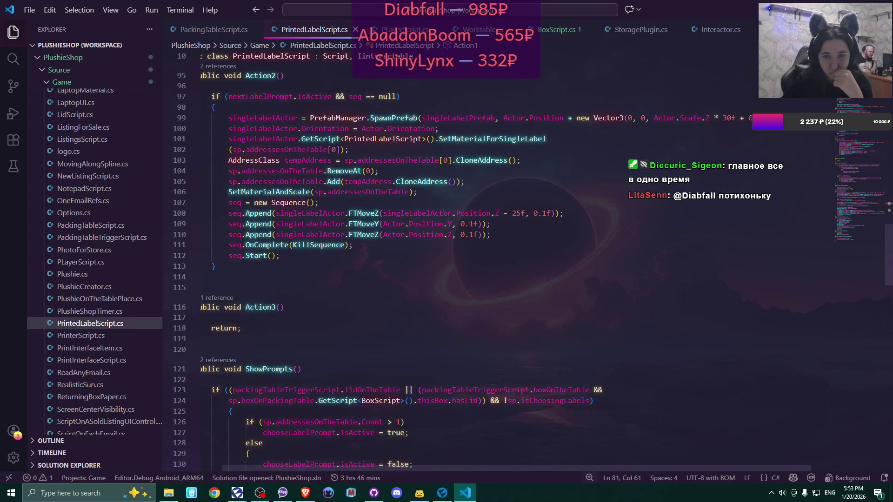
scroll(444, 211, down, 10)
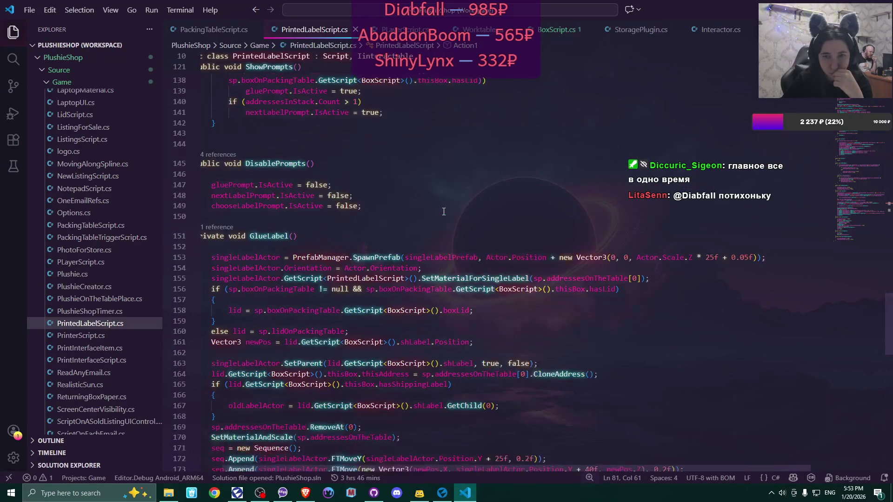
scroll(444, 212, down, 2)
scroll(444, 211, down, 2)
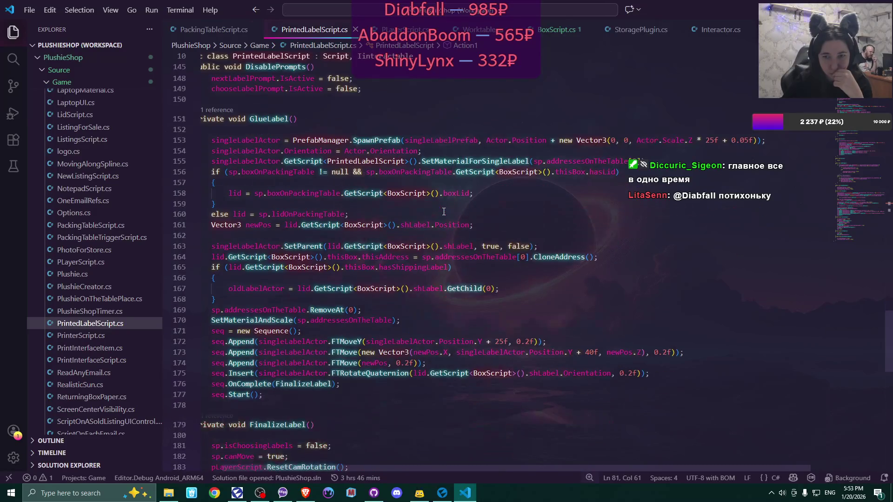
scroll(444, 211, down, 10)
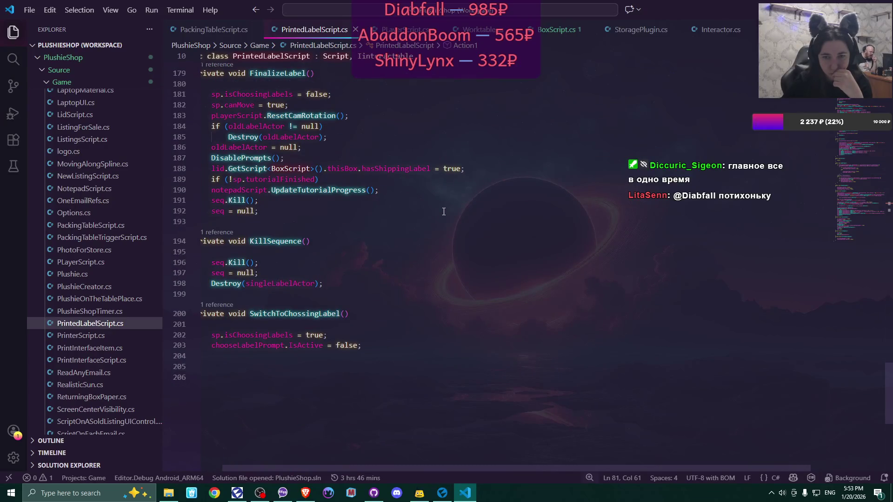
scroll(443, 212, up, 15)
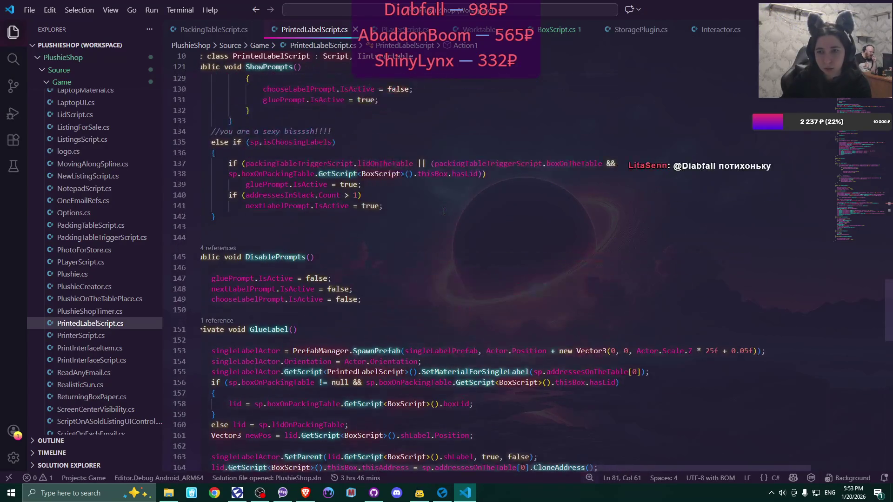
scroll(443, 211, up, 13)
scroll(444, 212, up, 4)
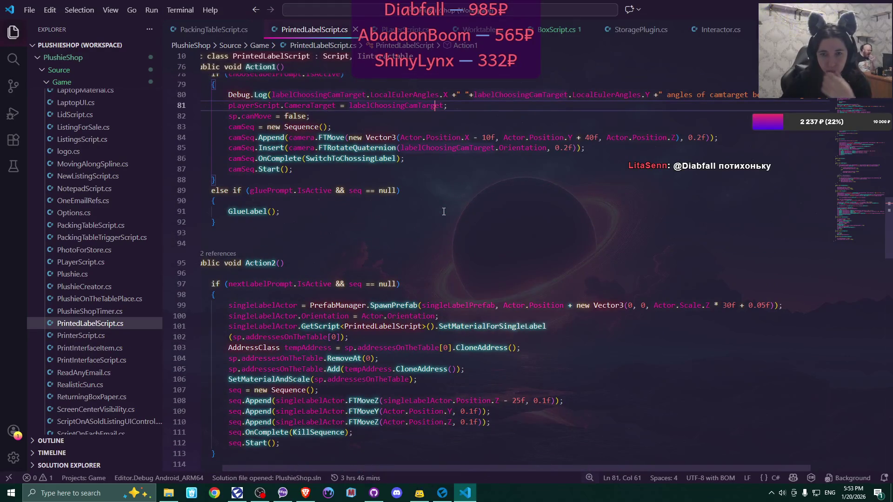
scroll(444, 212, up, 5)
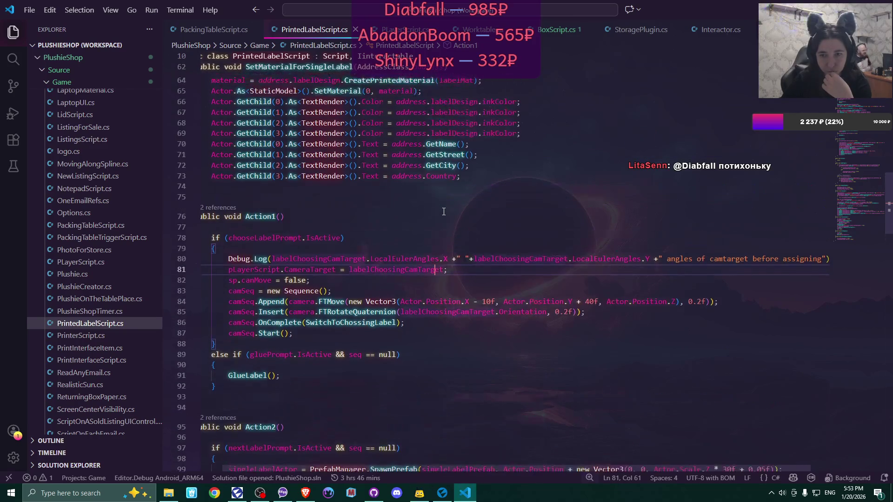
scroll(444, 211, up, 2)
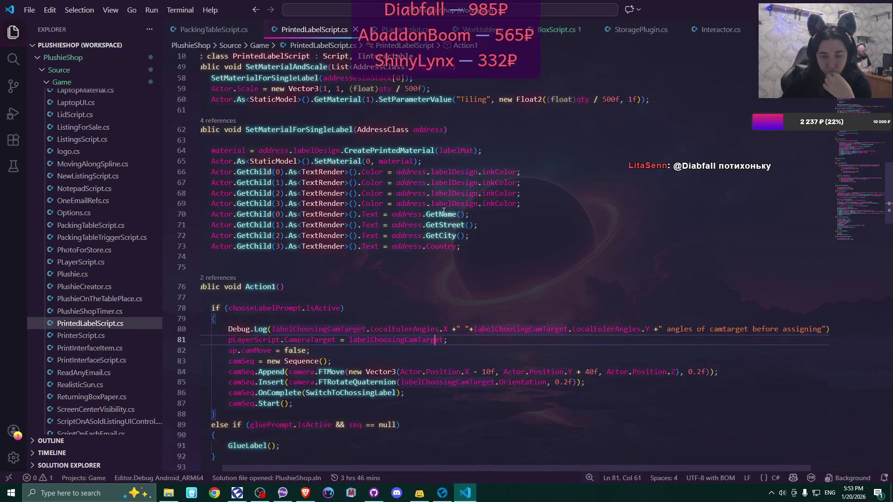
scroll(444, 211, up, 7)
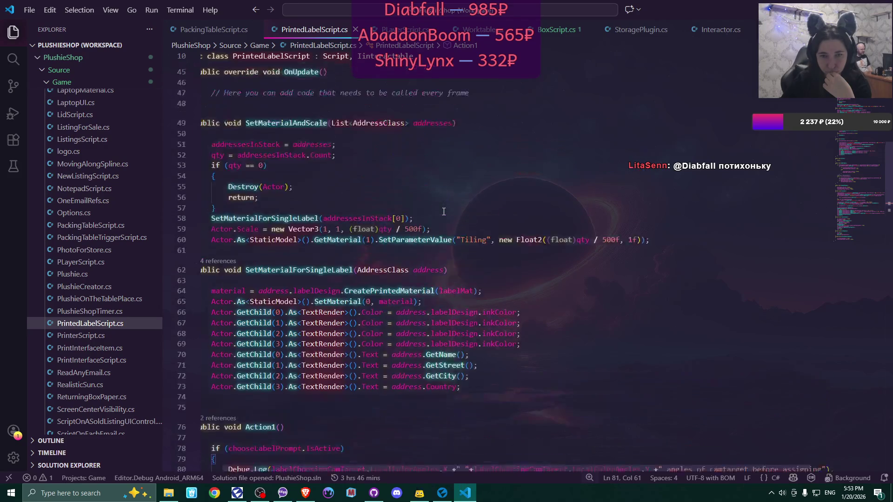
scroll(443, 211, up, 10)
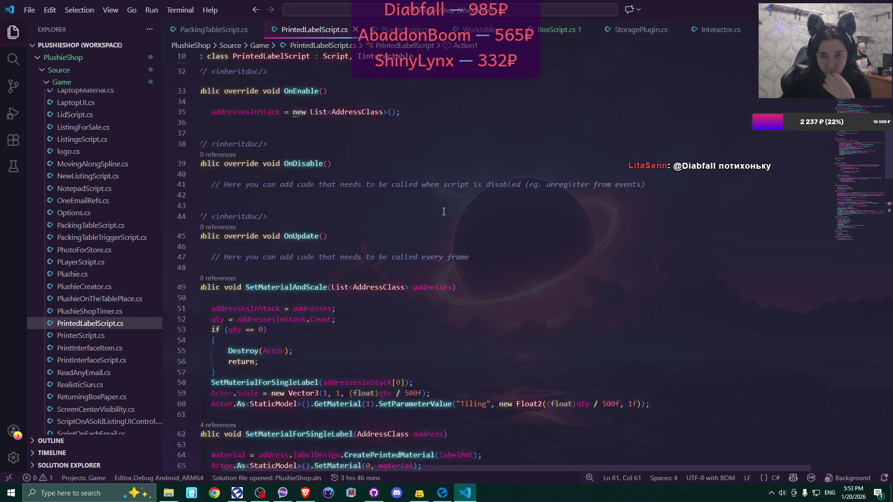
scroll(443, 212, down, 13)
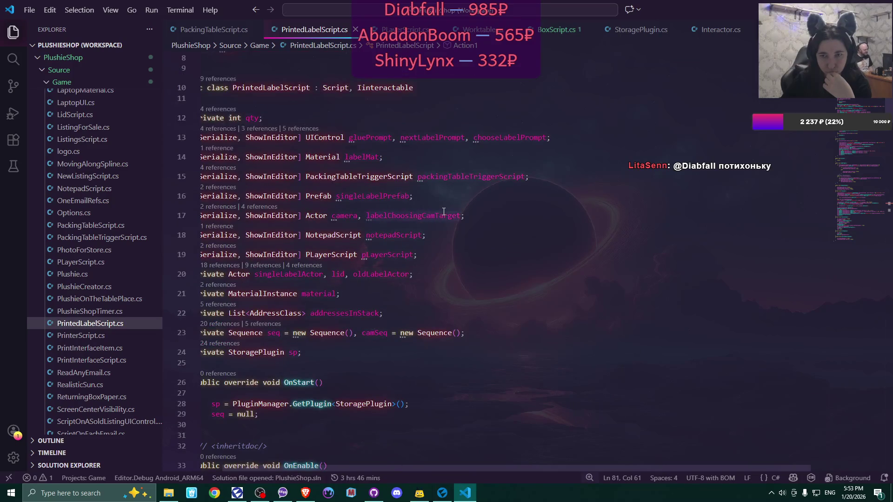
scroll(443, 211, down, 9)
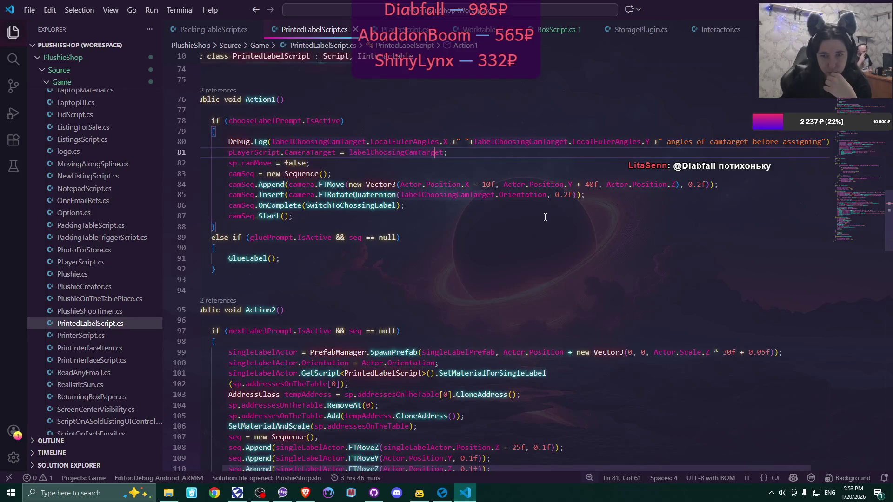
scroll(545, 217, down, 2)
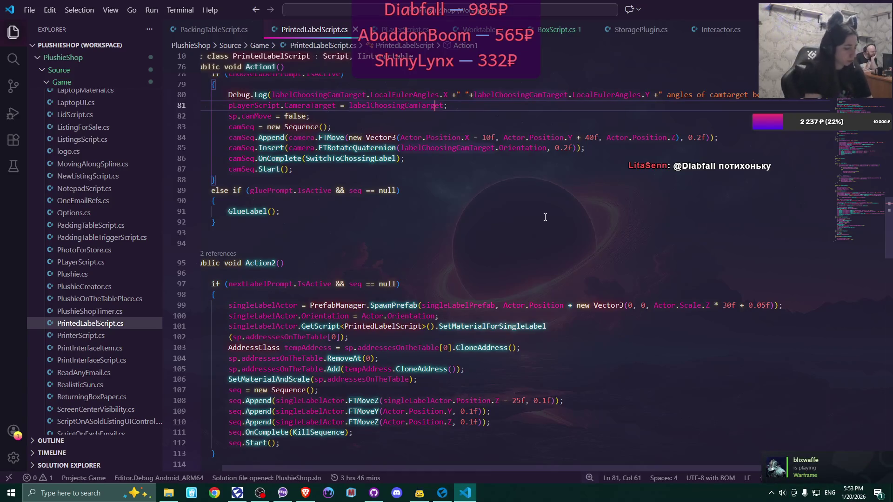
- Search the current file for 'SetP', then clear and close the search
key(ctrl+f)
text(Set)
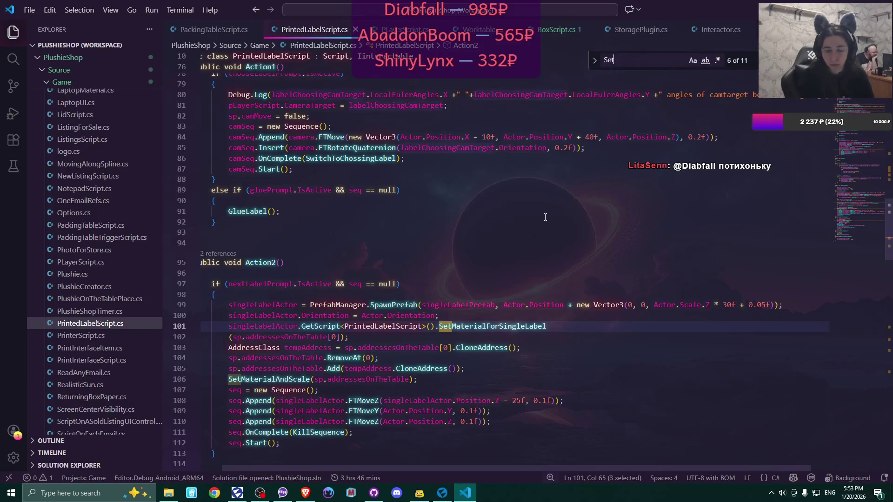
text(Pi)
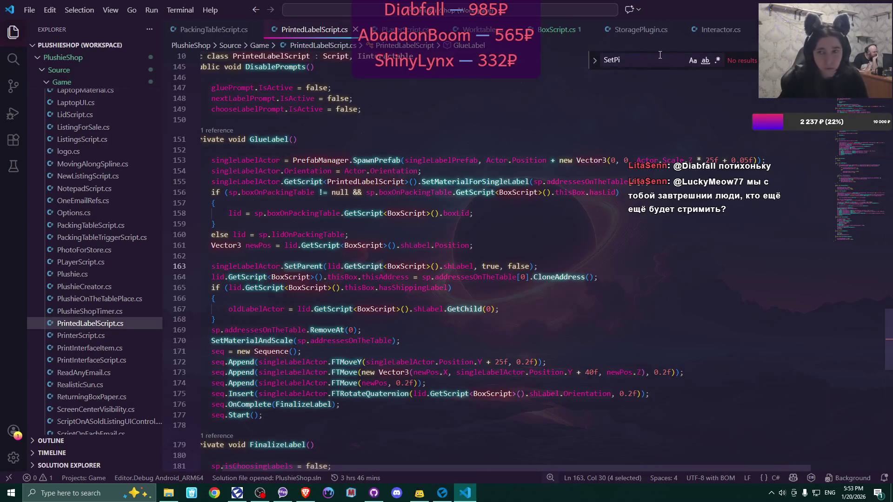
key(ctrl+a)
key(BackSpace)
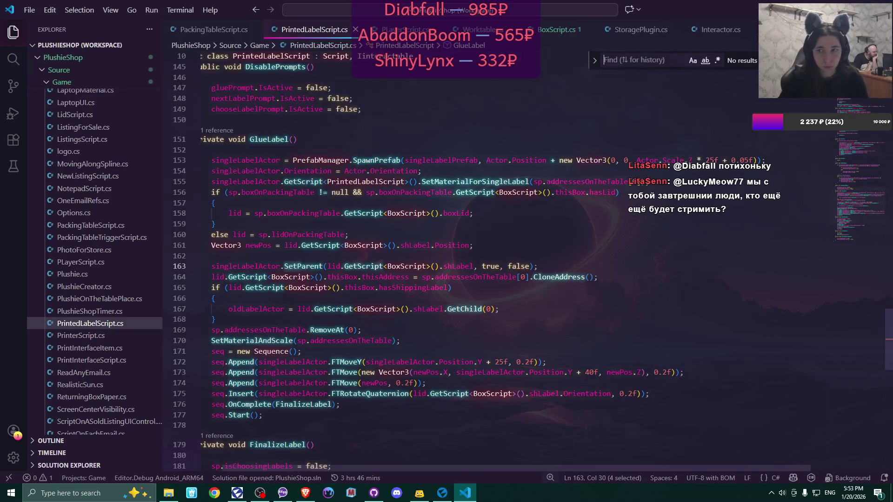
key(Escape)
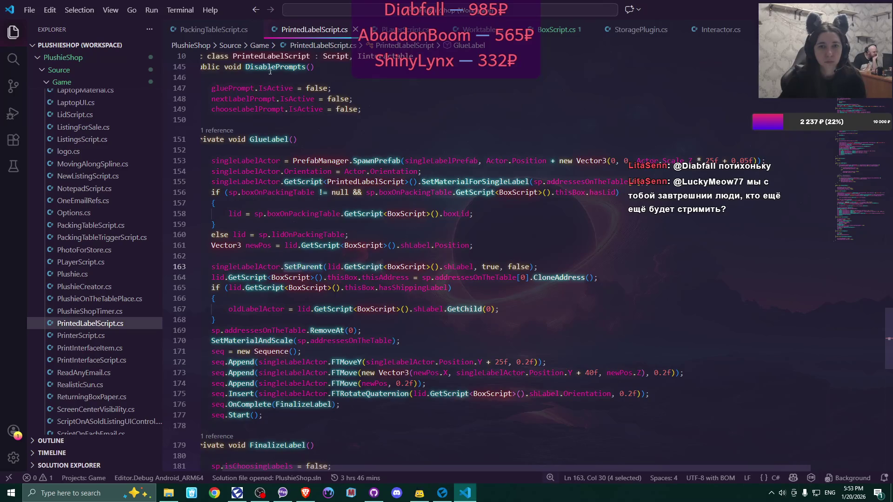
- Browse PackingTableScript.cs, PrintedLabelScript.cs and PLayerScript.cs, ending on Worktable.cs
click(219, 31)
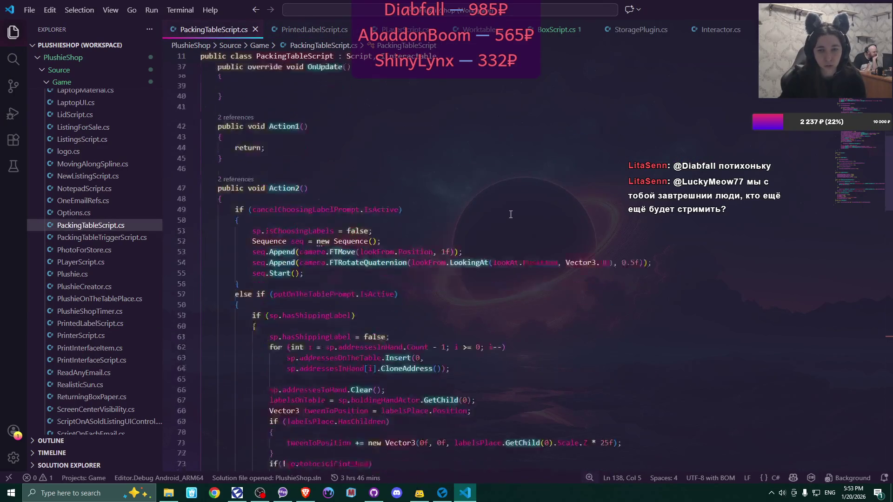
scroll(510, 214, down, 3)
scroll(510, 214, down, 8)
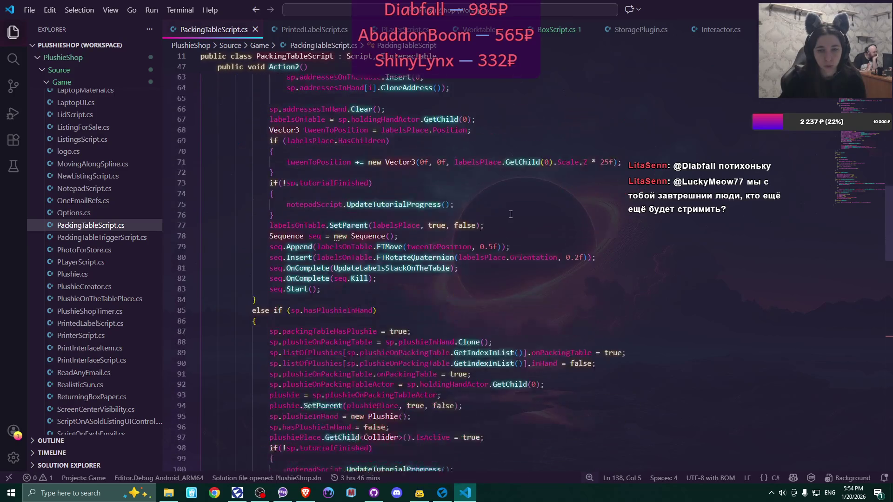
scroll(456, 126, up, 8)
click(319, 32)
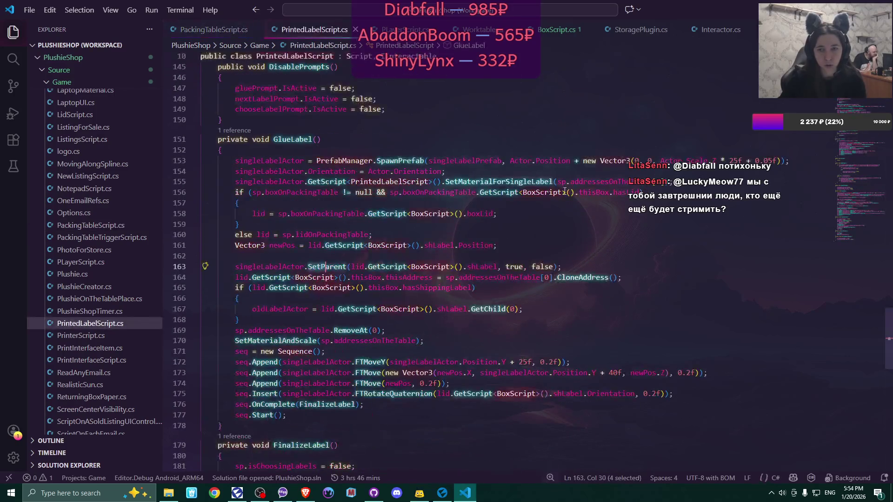
scroll(451, 214, up, 2)
scroll(451, 215, up, 3)
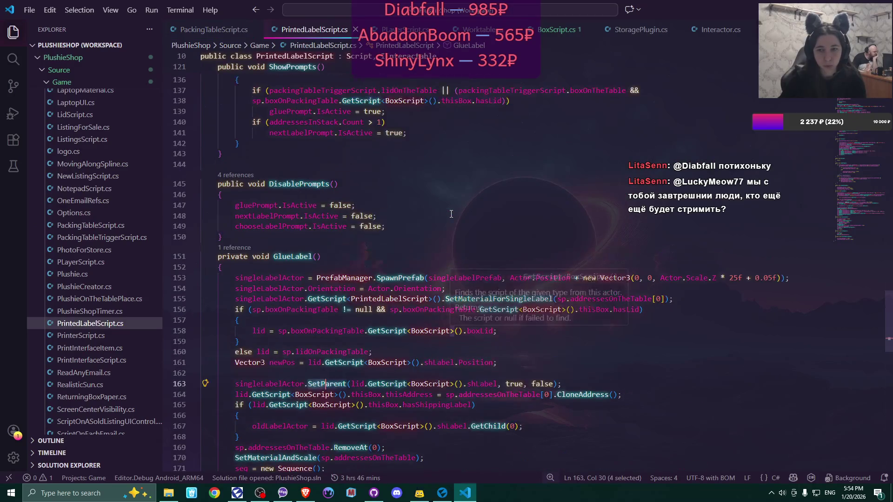
scroll(452, 214, up, 6)
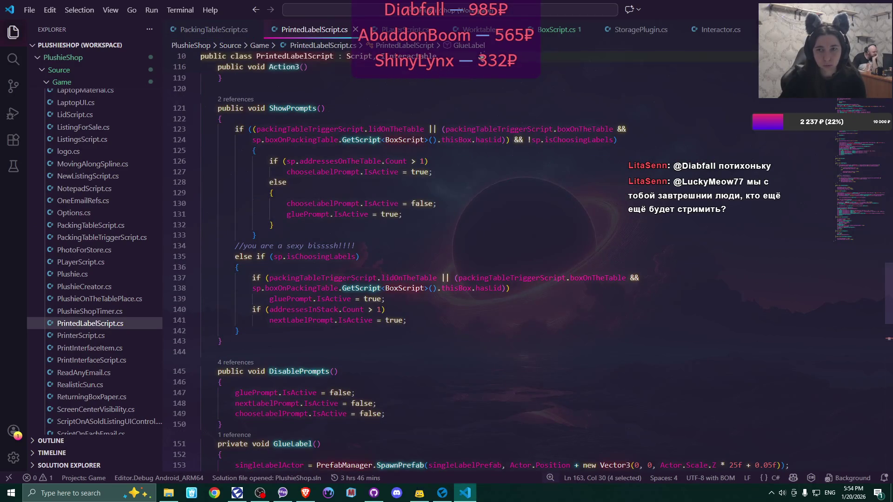
click(405, 29)
click(477, 31)
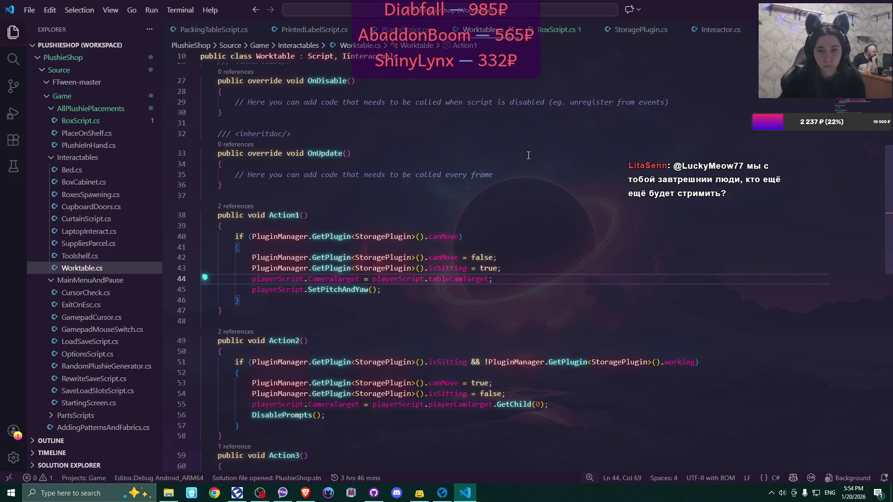
- Return to PrintedLabelScript.cs with the caret at the end of line 81, after a Worktable.cs glance
mouse_move(354, 290)
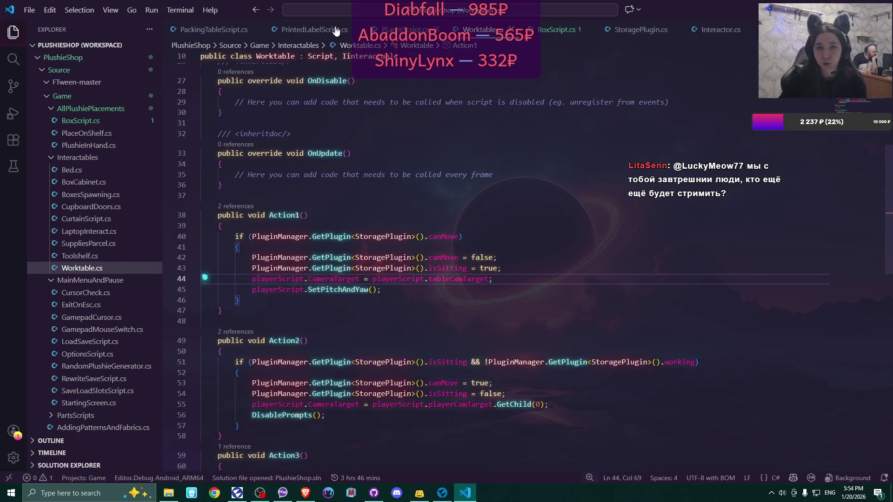
click(312, 30)
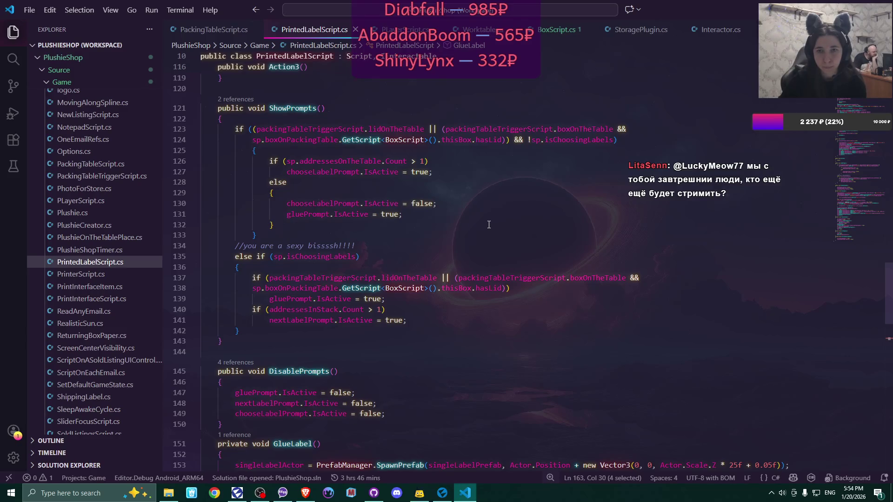
scroll(489, 225, up, 10)
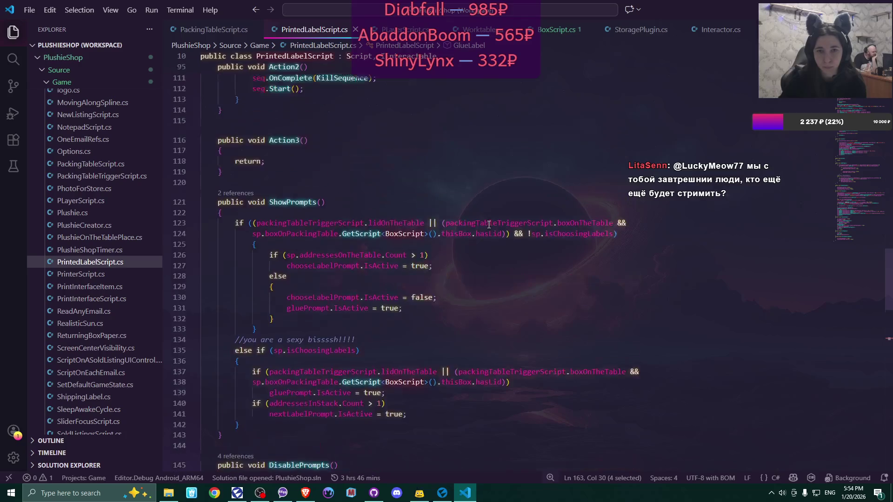
scroll(489, 225, up, 4)
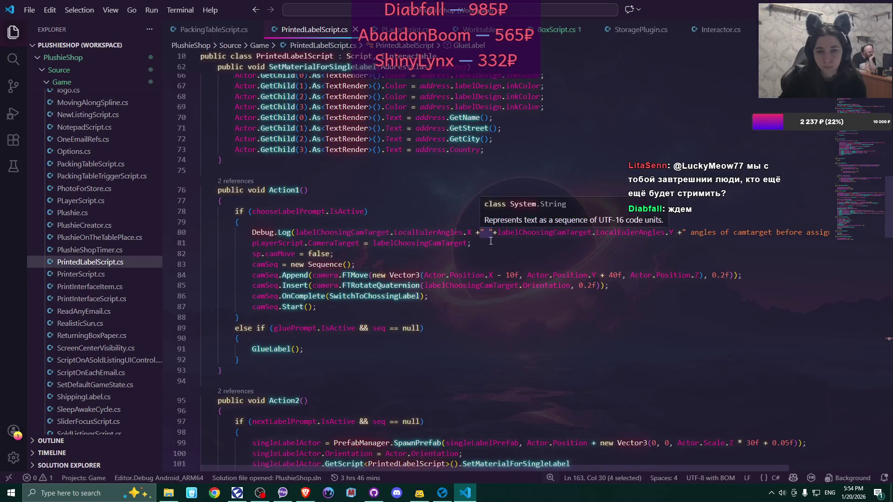
click(493, 244)
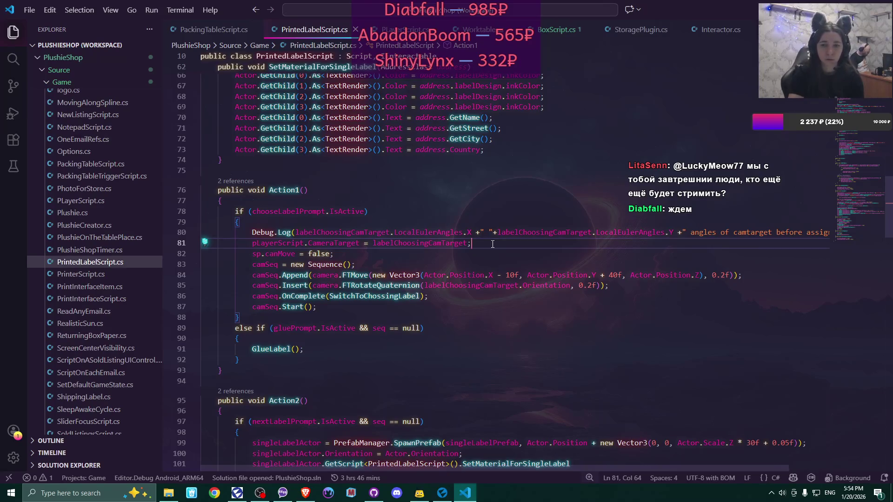
click(481, 29)
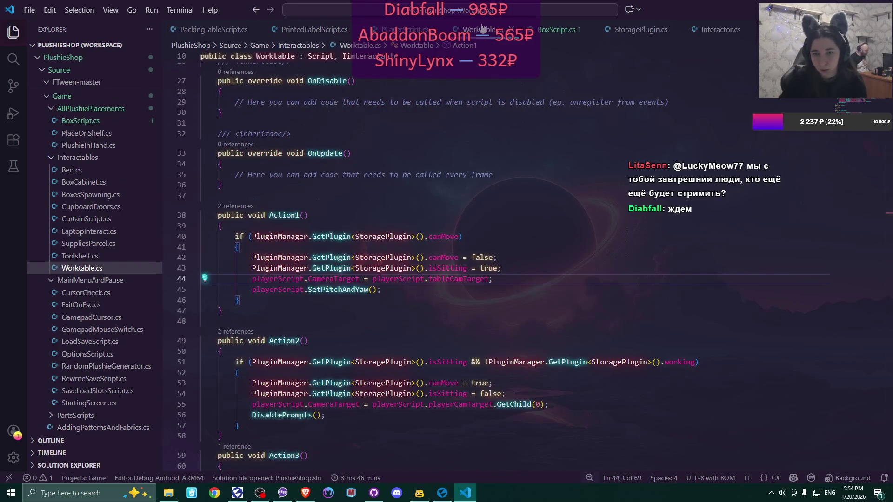
click(321, 29)
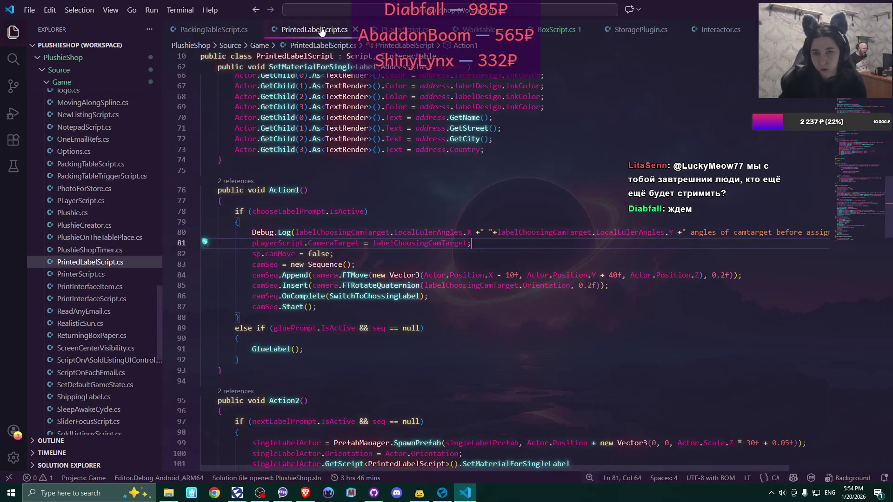
- Add pLayerScript.SetPitchAndYaw(); after the camera target line and save
key(Return)
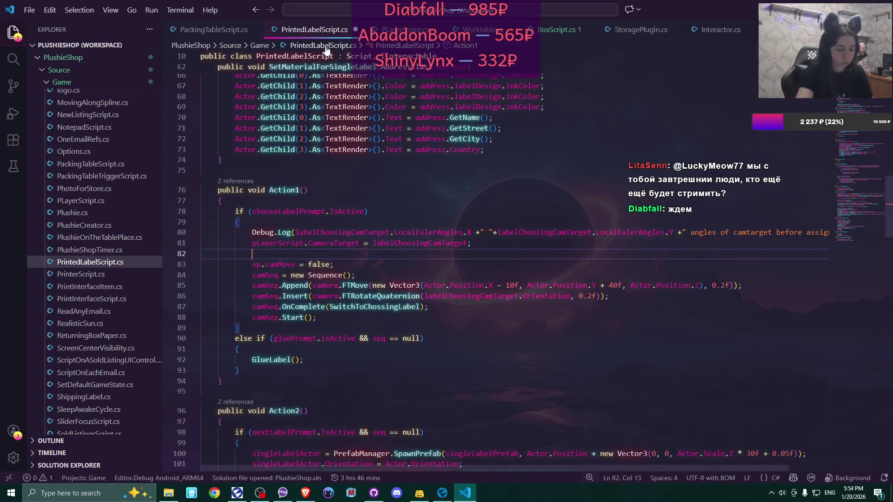
text(pl)
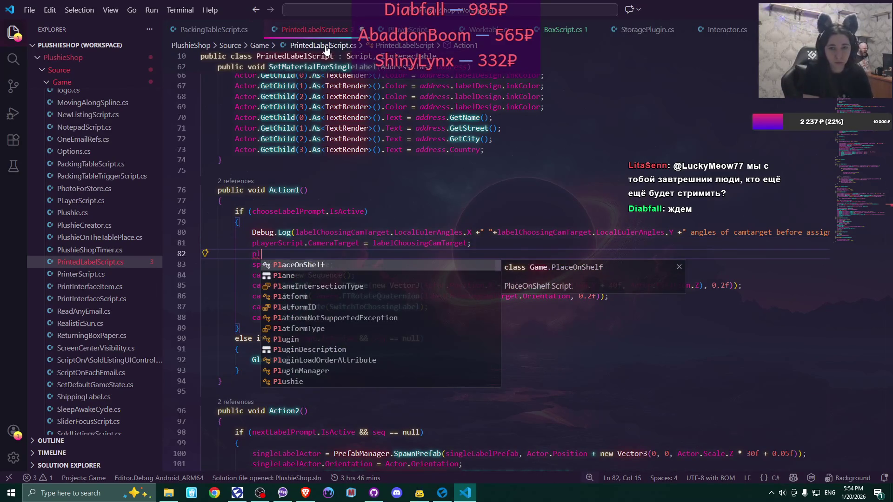
key(BackSpace)
text(L)
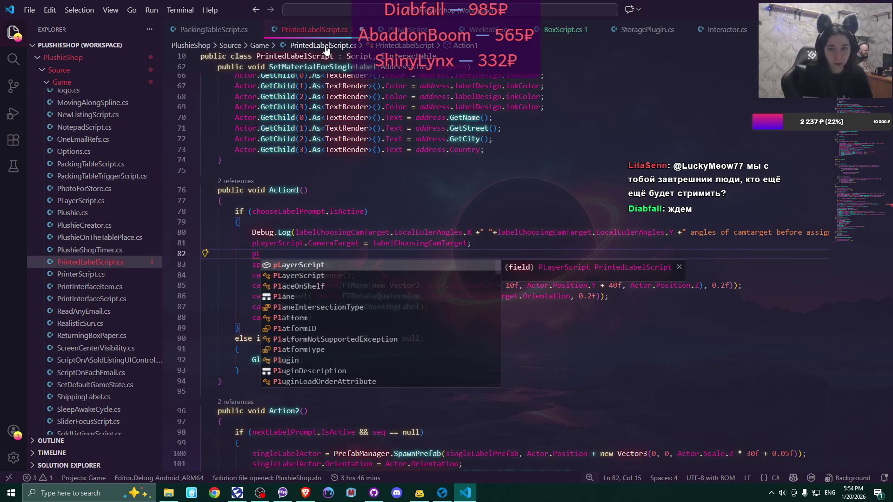
key(Tab)
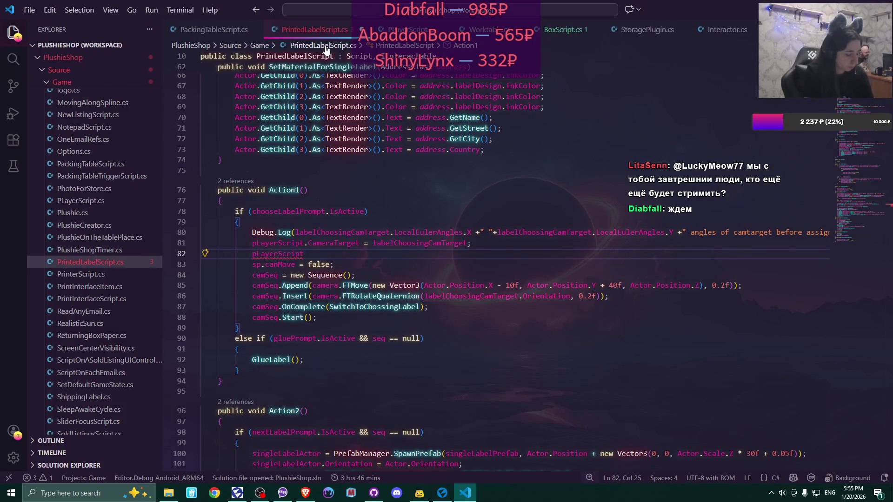
text(.Set)
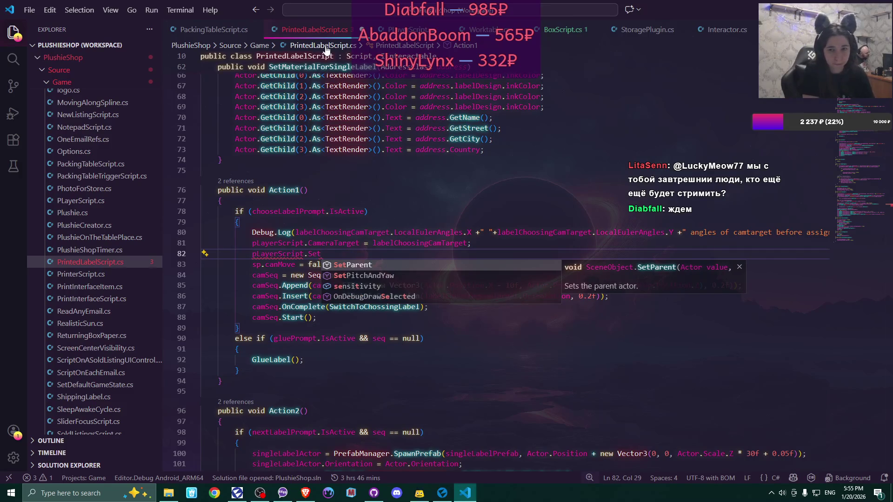
key(Down)
key(Tab)
text(();)
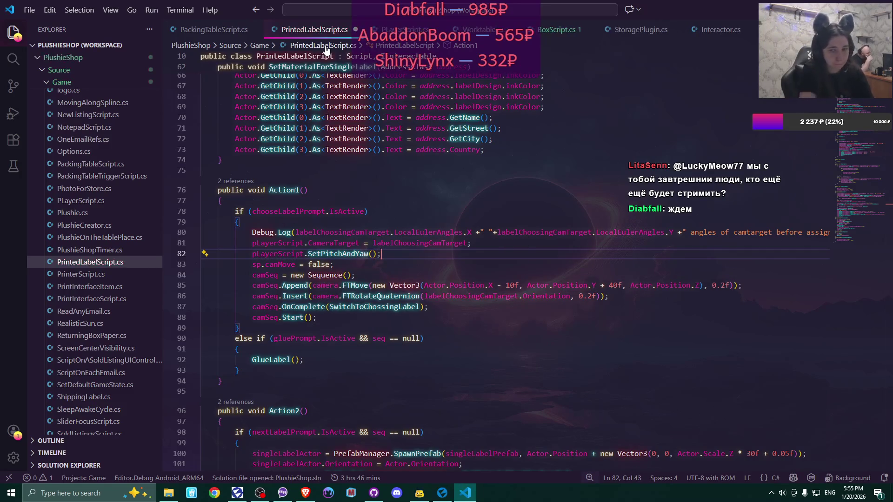
key(ctrl+s)
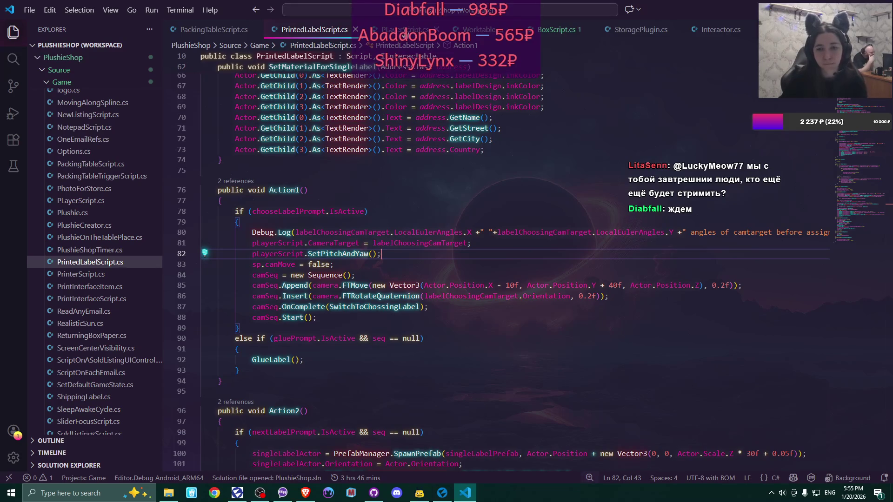
- Check SetPitchAndYaw in PLayerScript.cs, then compare with Worktable.cs's Action1
click(403, 30)
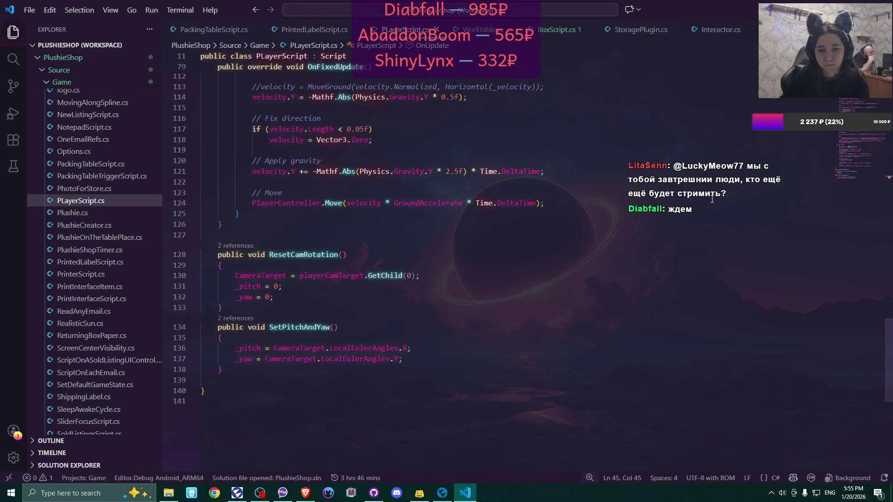
click(328, 31)
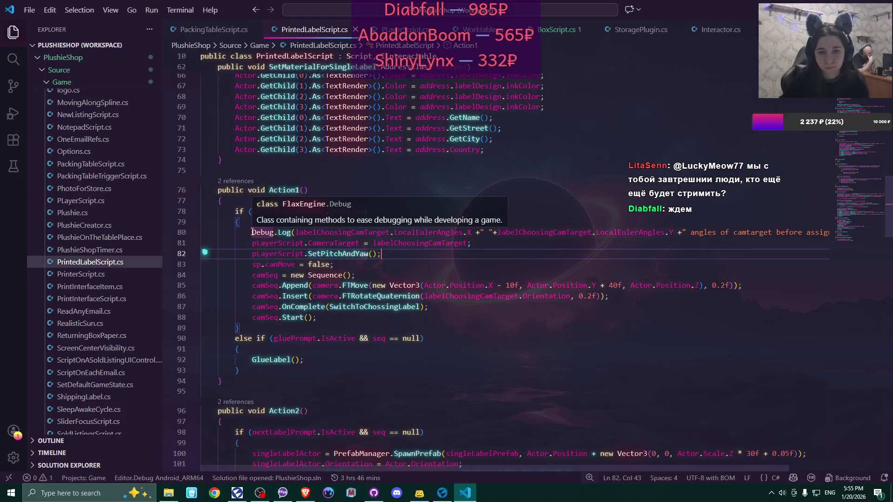
click(351, 264)
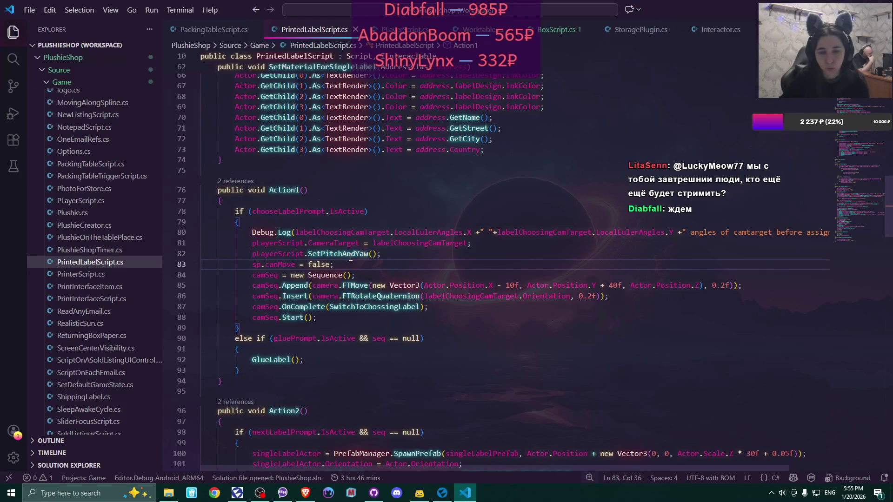
click(494, 29)
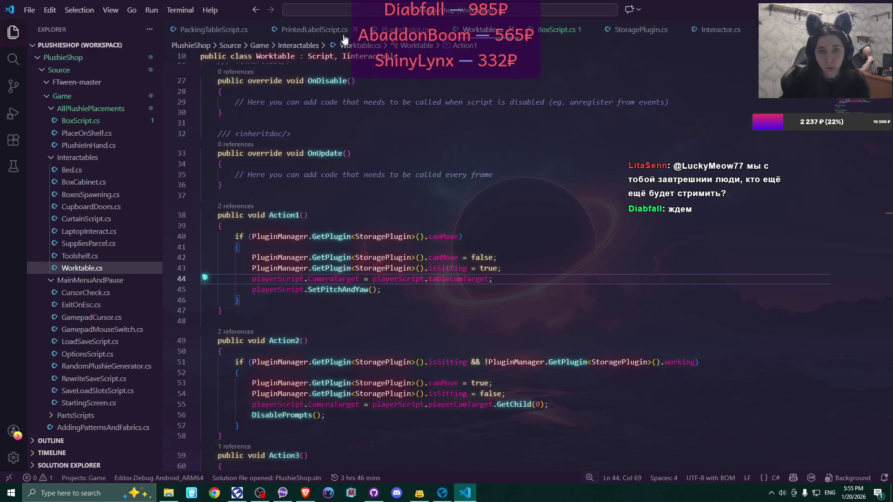
- Move 'sp.canMove = false;' above the camera-target assignment and save PrintedLabelScript.cs
click(320, 30)
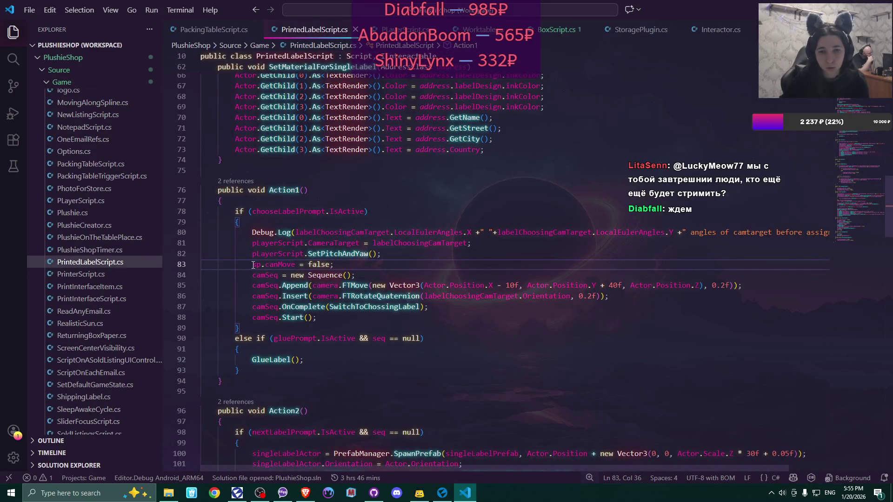
key(Left)
key(Left)
key(Left)
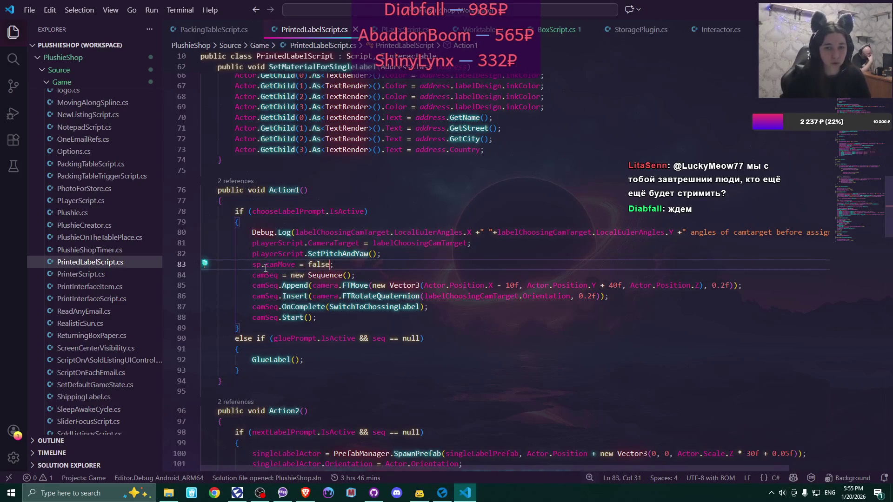
key(Home)
key(shift+End)
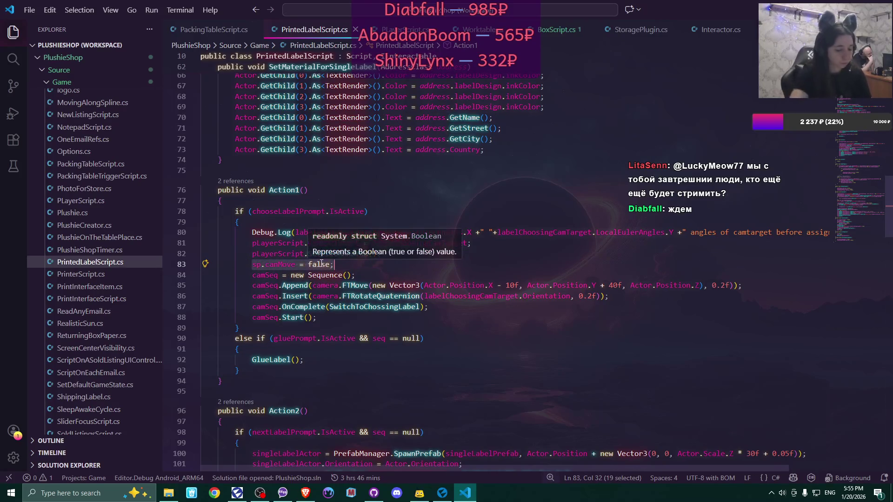
key(alt+Up)
key(alt+Up)
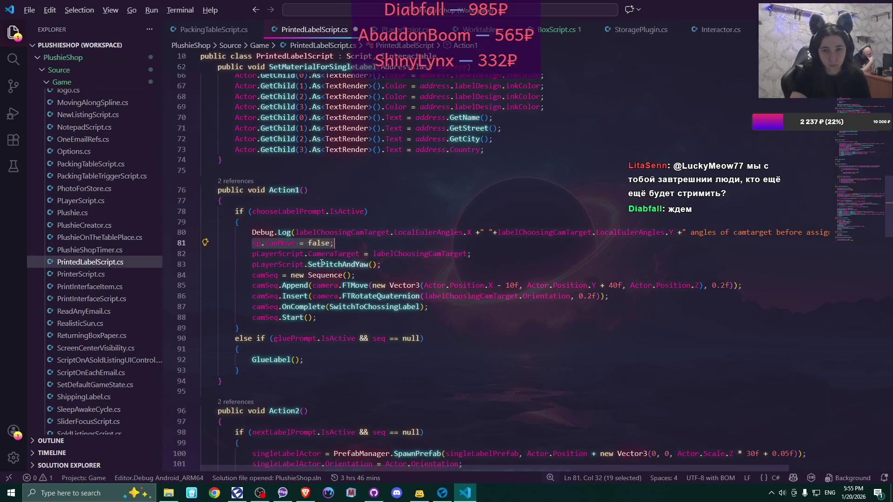
key(Down)
key(ctrl+s)
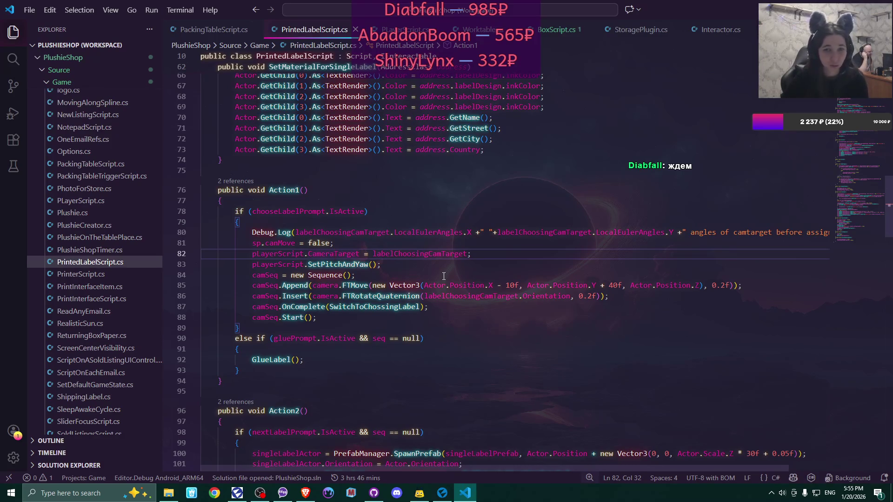
- Let Flax Editor recompile the scripts, then return to the line after SetPitchAndYaw
click(473, 255)
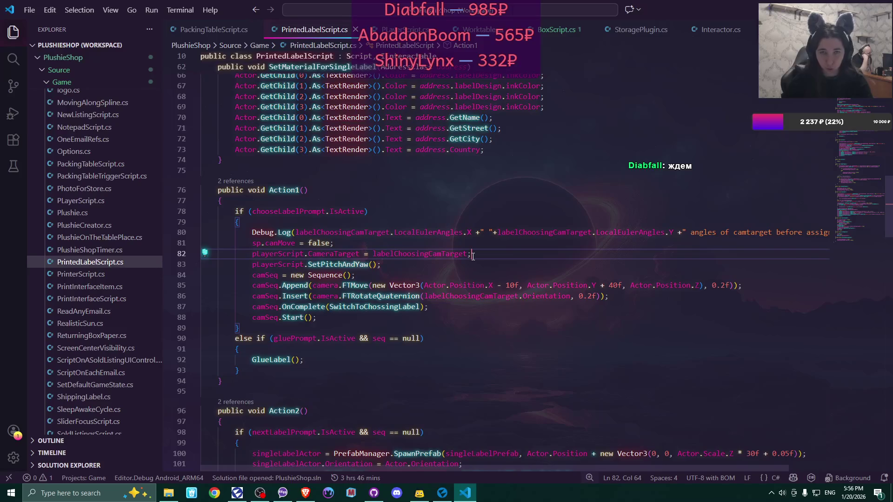
click(442, 493)
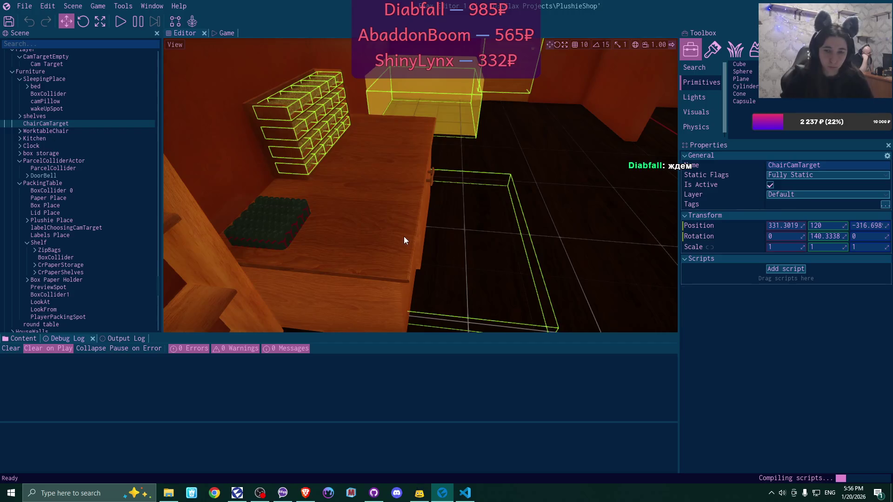
click(465, 493)
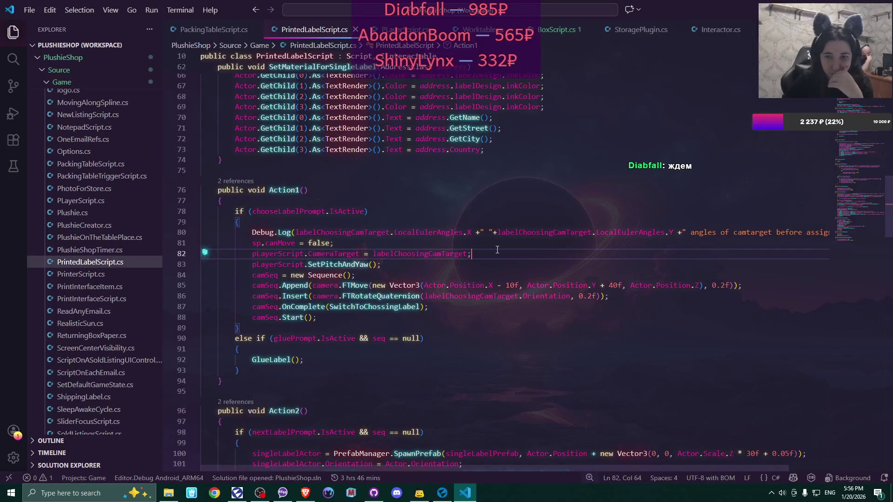
key(Down)
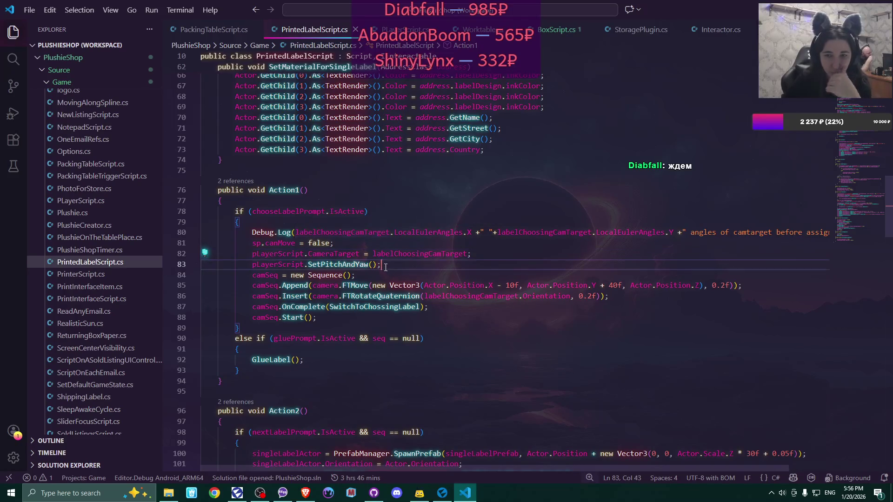
- Paste a copy of the angle Debug.Log onto line 84, change 'before' to 'after', and save
key(Return)
drag(251, 228, 827, 233)
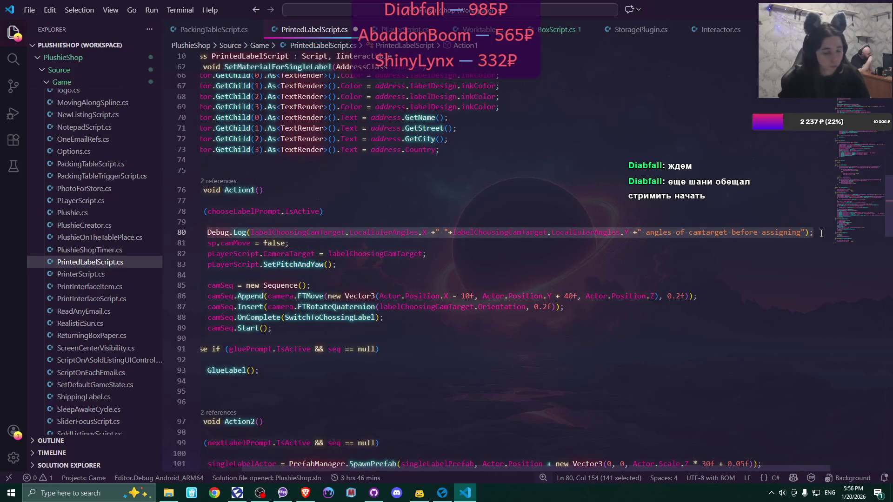
key(ctrl+c)
click(307, 275)
key(ctrl+v)
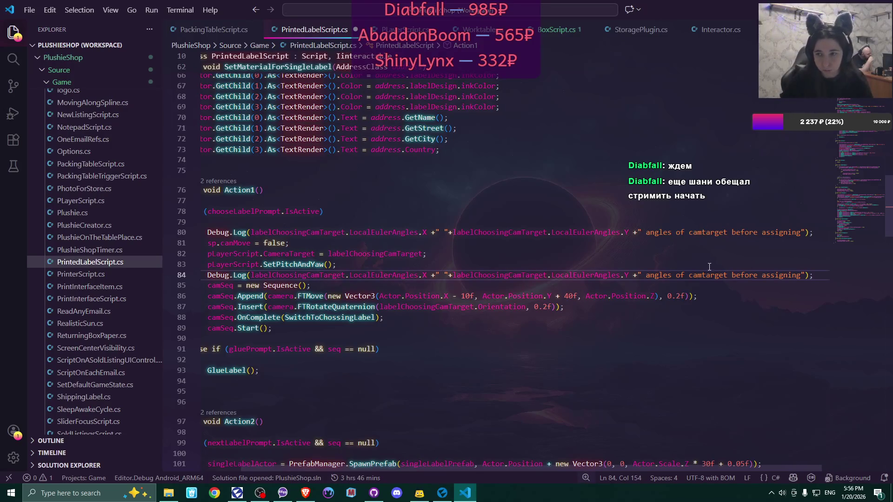
double_click(741, 275)
text(after)
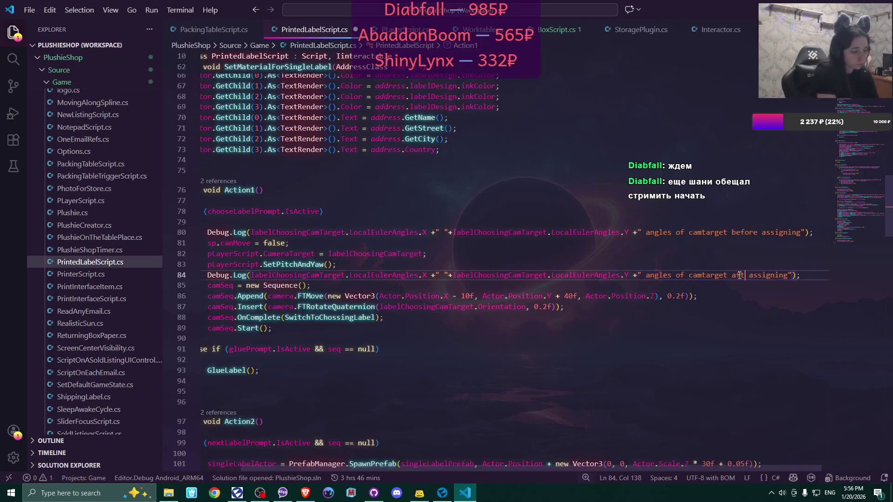
key(ctrl+s)
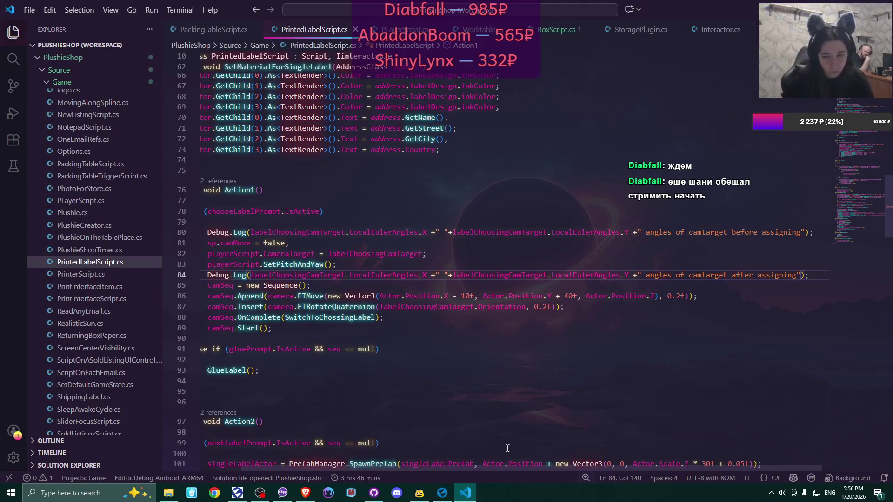
click(442, 494)
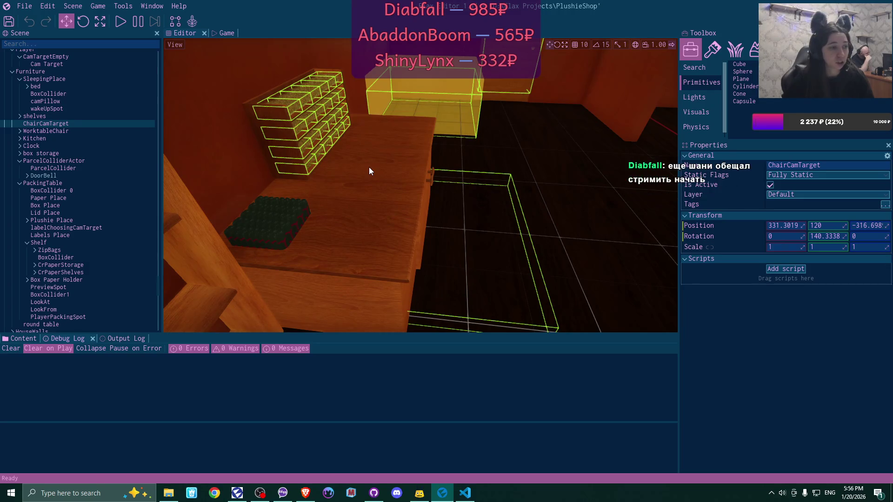
- Play a new game, overwriting the save, and open the customer's email and its second attachment
click(121, 21)
click(419, 171)
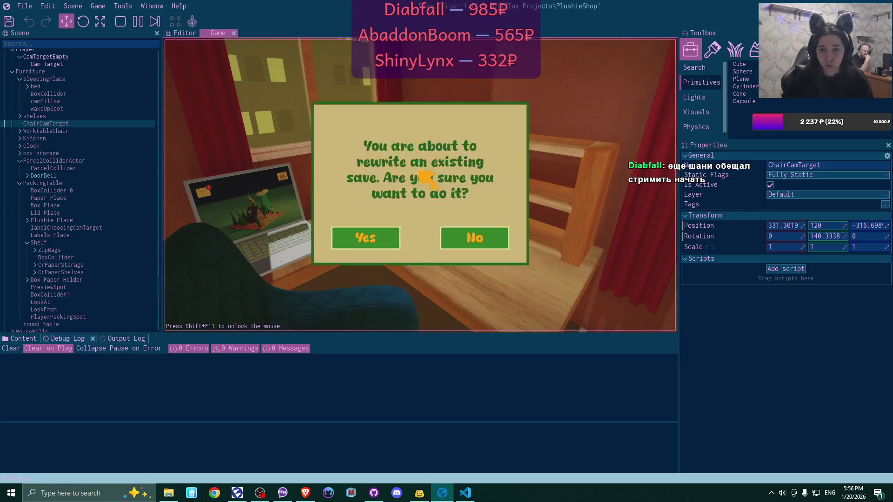
click(389, 236)
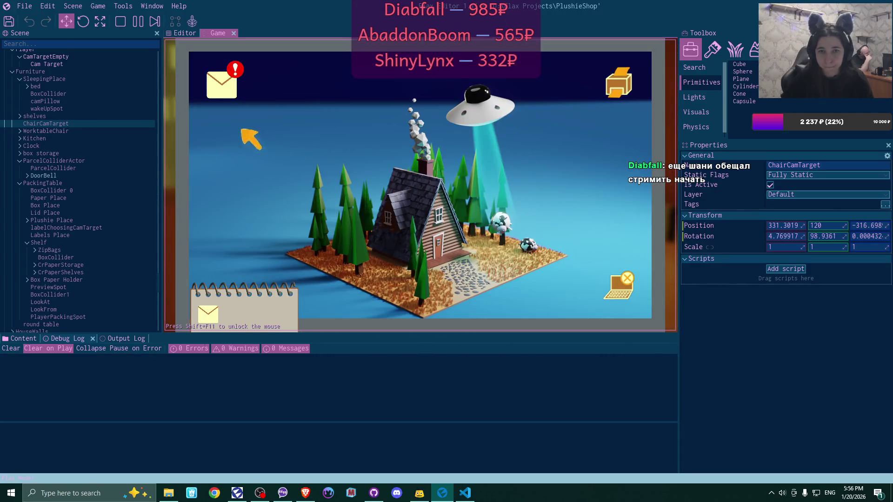
click(221, 86)
click(386, 121)
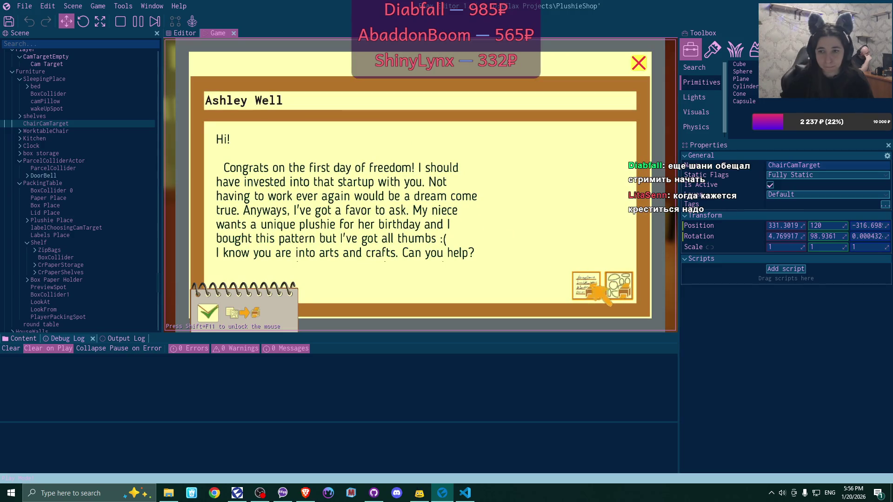
click(615, 287)
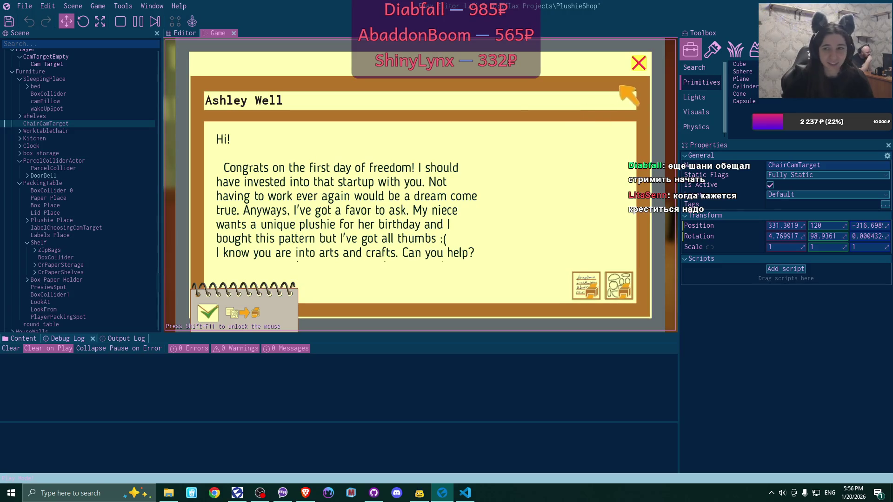
- Accept the plushie order as a new task, then place the printed address label on the desk
click(637, 62)
click(638, 69)
click(622, 80)
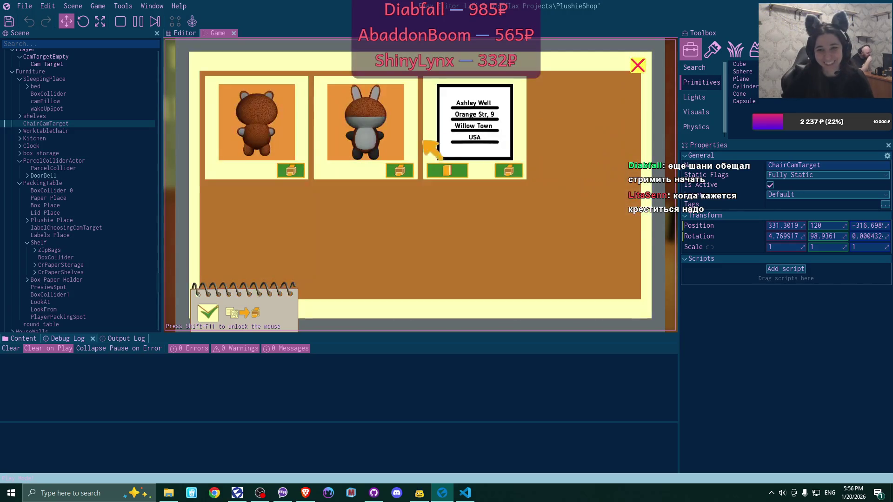
click(296, 170)
click(637, 65)
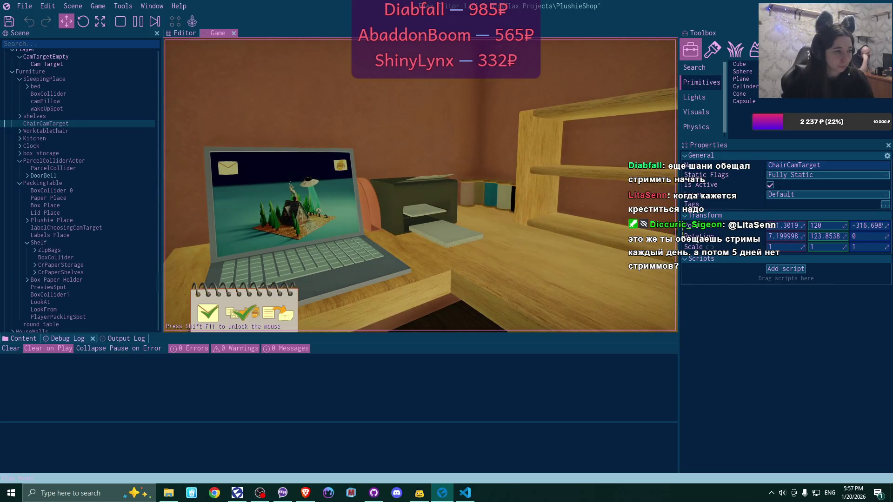
click(404, 305)
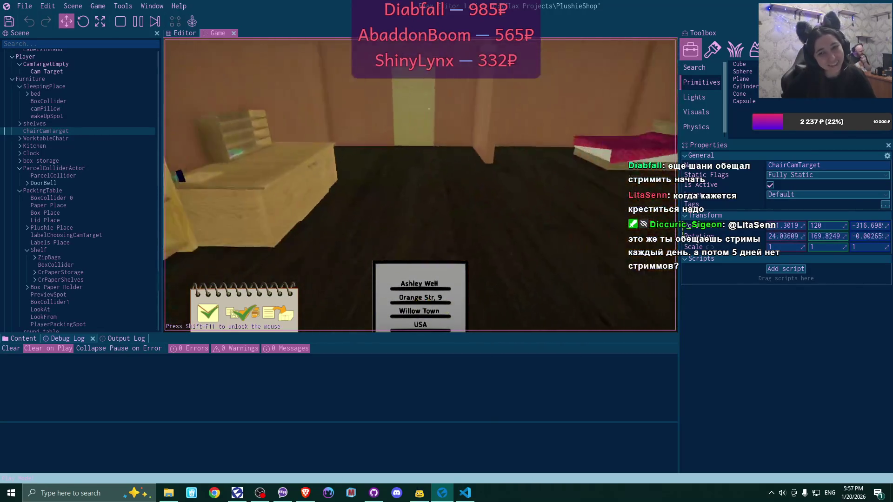
click(420, 185)
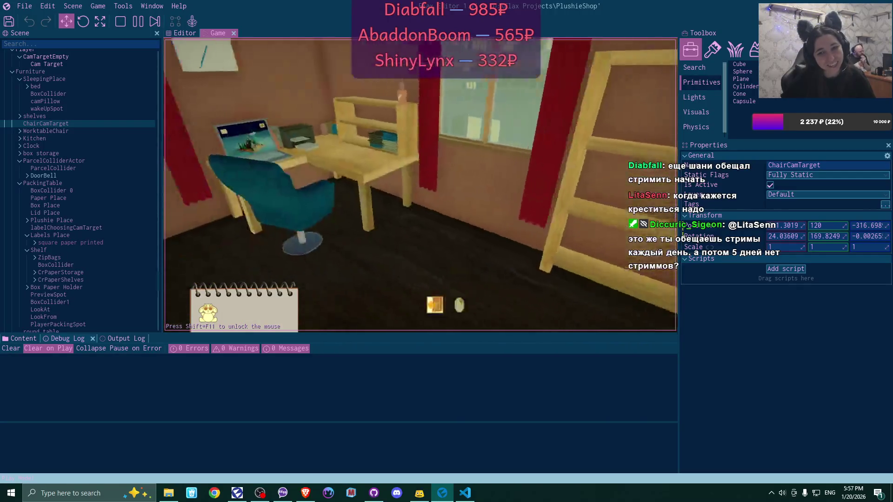
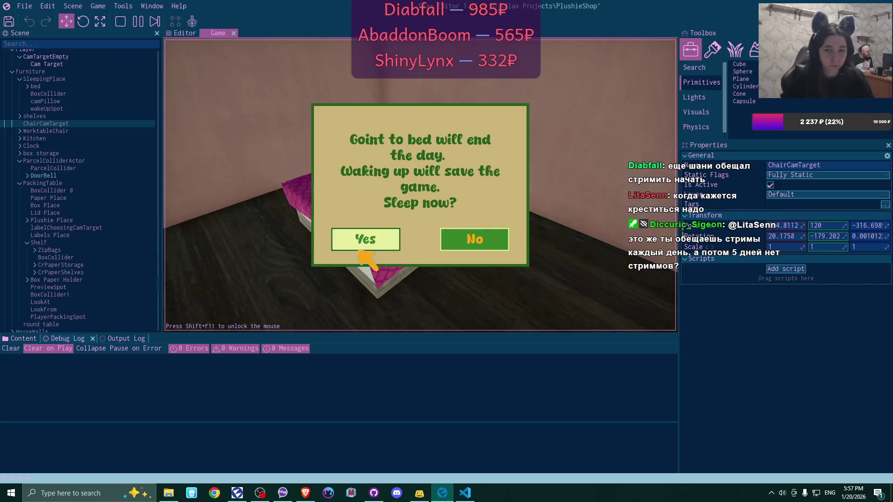
- Sleep through to the next day and open the new unread email in Bmail
click(360, 249)
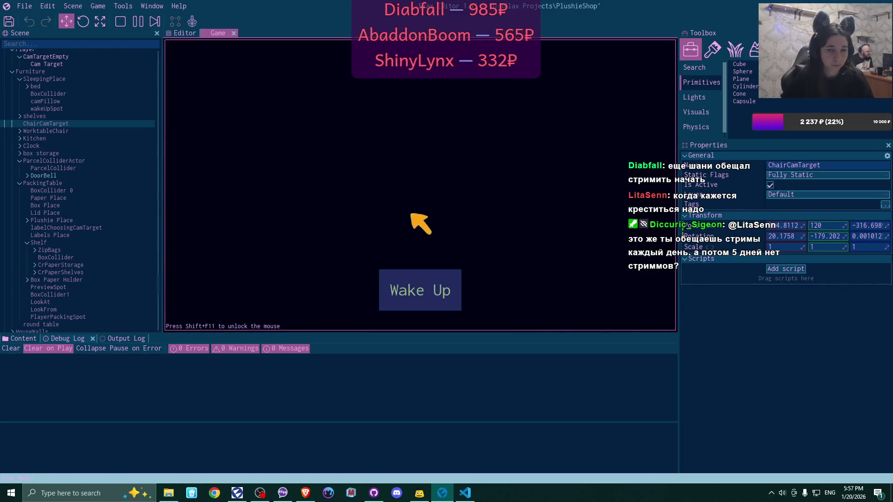
click(420, 290)
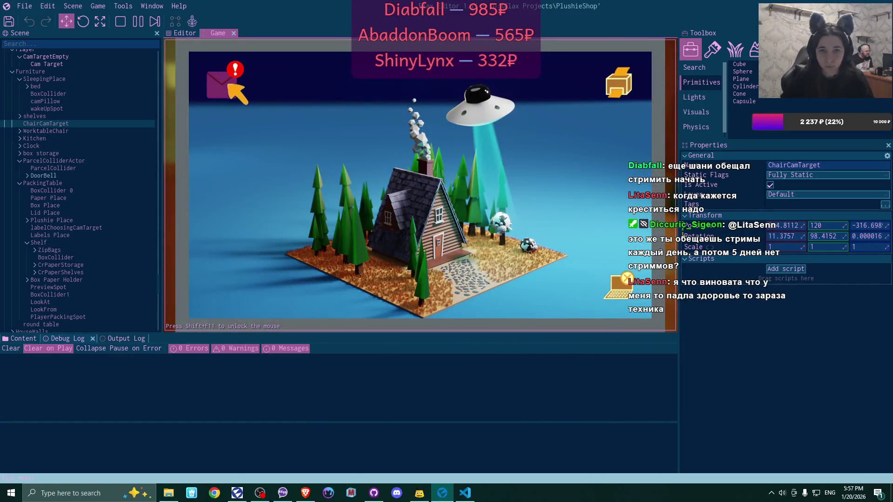
click(228, 85)
click(372, 135)
- Create the suggested website shortcut from the email, close Bmail, and open the supplies shop
click(446, 292)
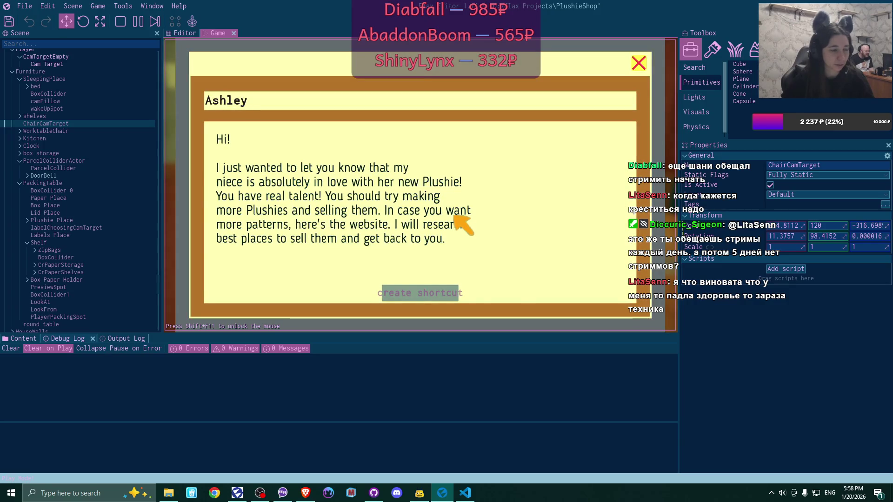
click(644, 62)
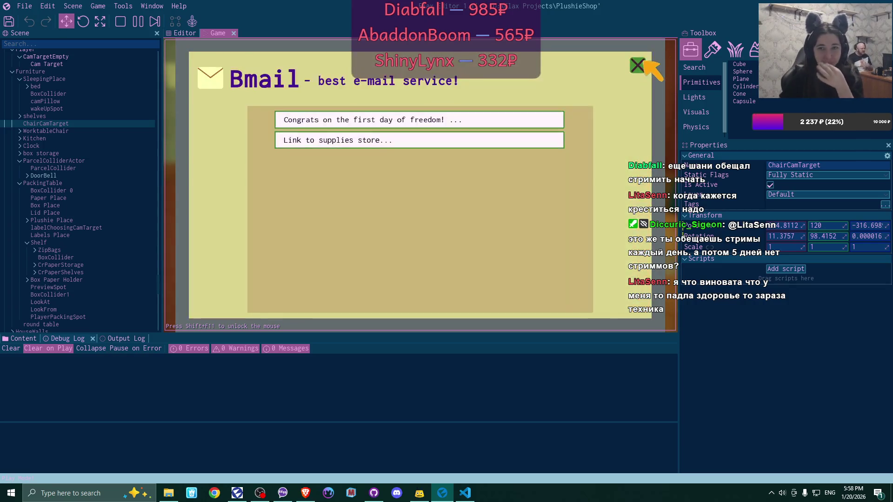
click(643, 62)
click(278, 89)
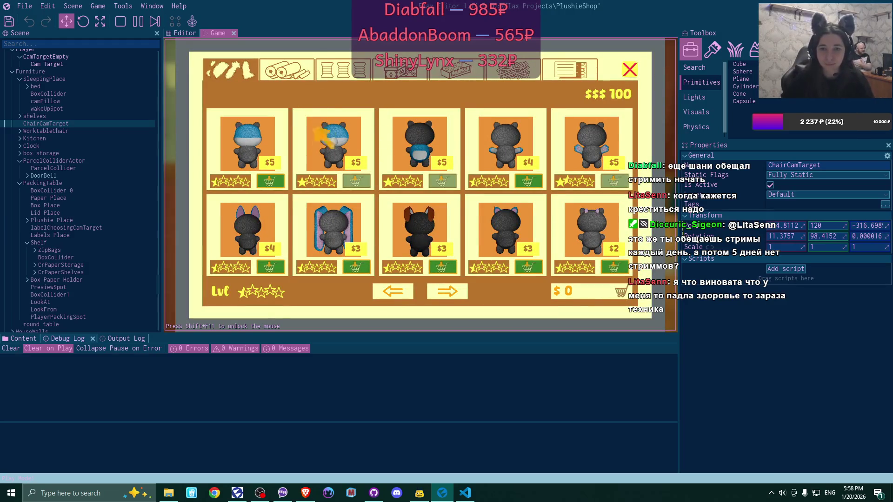
- Add three paper rolls to the cart, including the dark teal one from the second page
click(286, 70)
click(396, 182)
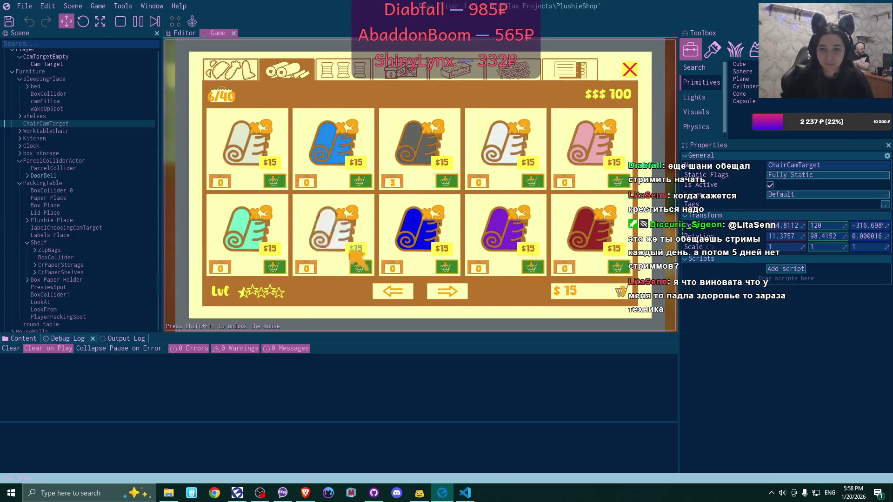
click(618, 181)
click(456, 288)
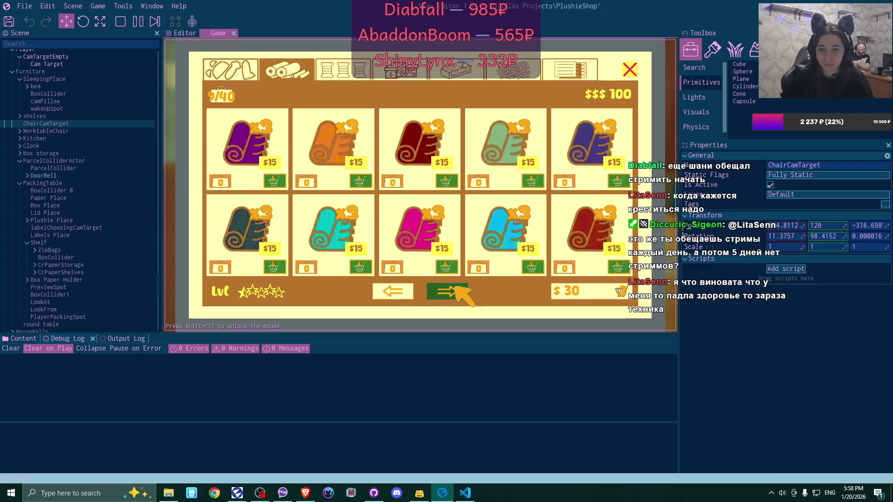
click(275, 268)
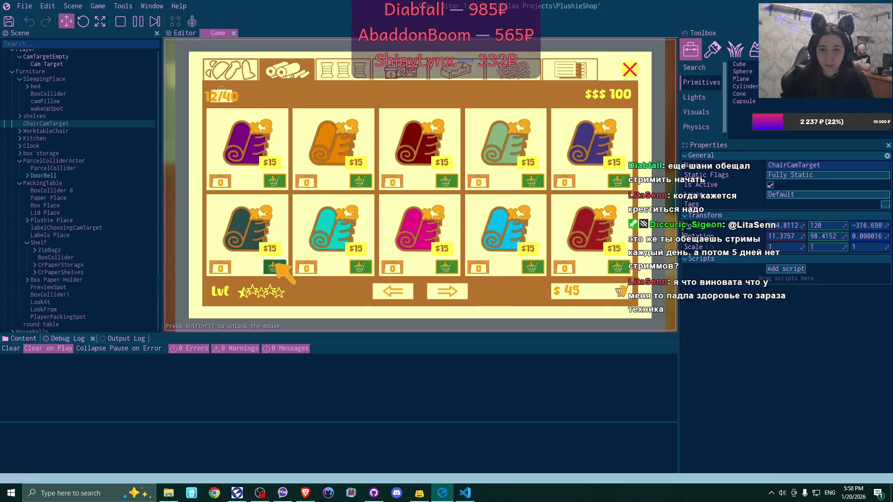
- Add three boxes from the boxes category to the cart
click(399, 70)
click(359, 181)
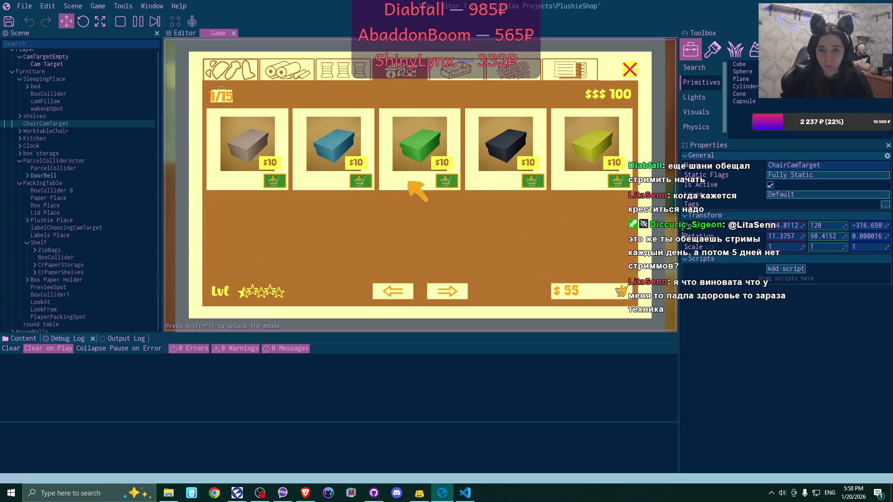
click(446, 181)
click(532, 182)
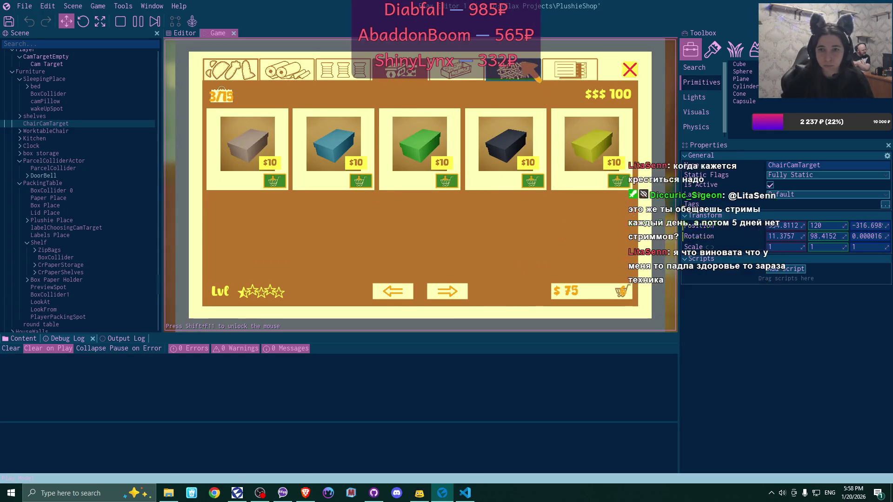
- Pay $75 for the cart, close the shop, and step away from the laptop
click(594, 292)
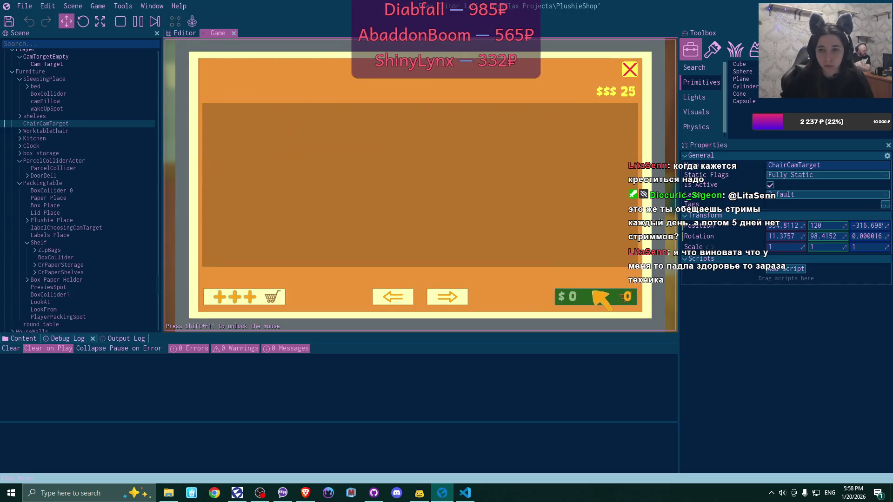
click(629, 70)
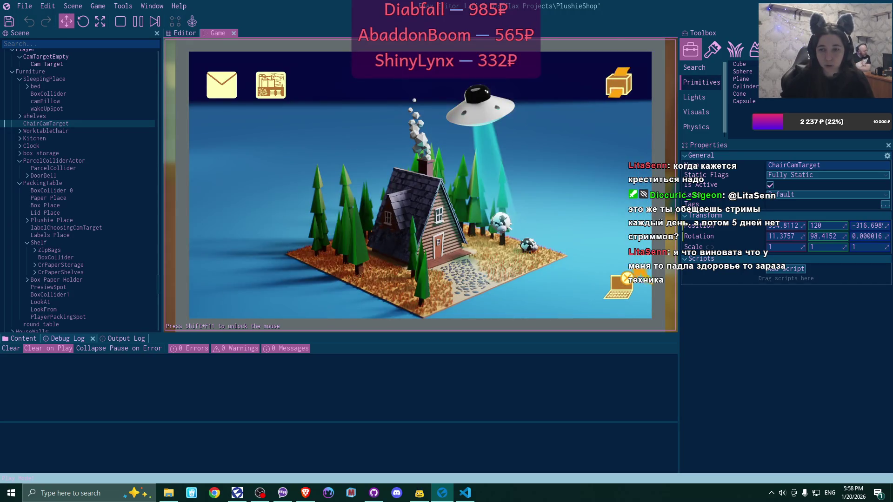
click(619, 286)
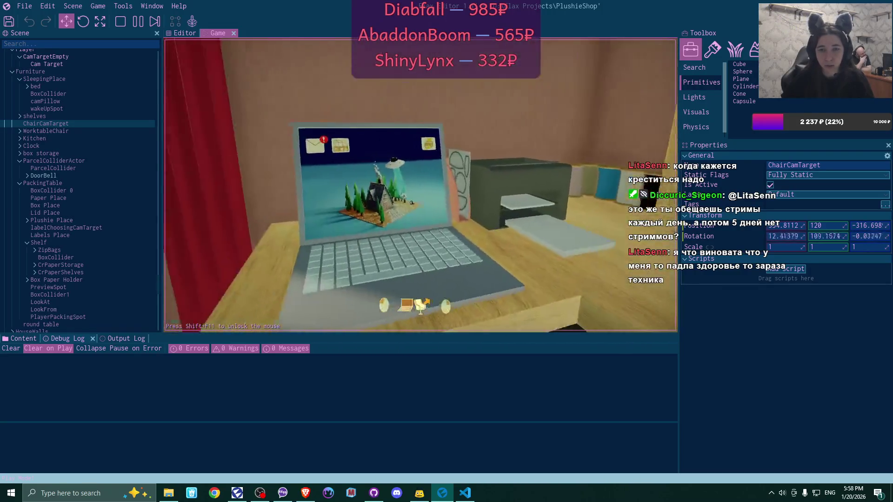
- Back at the laptop, create the shop shortcut from the selling email and open your plushie shop
click(420, 185)
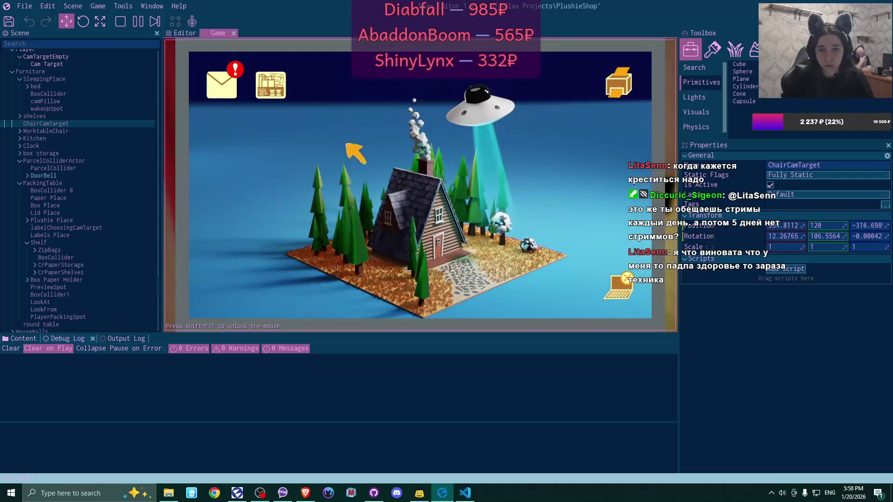
click(228, 77)
click(391, 156)
click(442, 290)
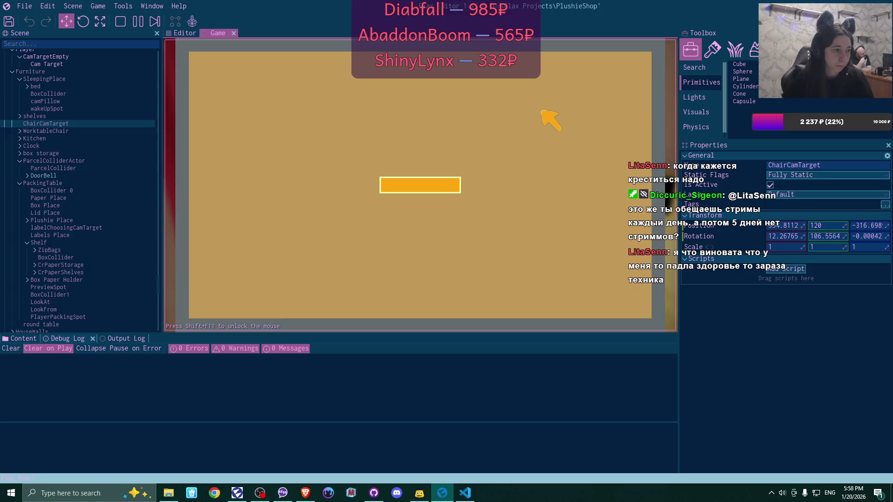
click(637, 62)
click(635, 65)
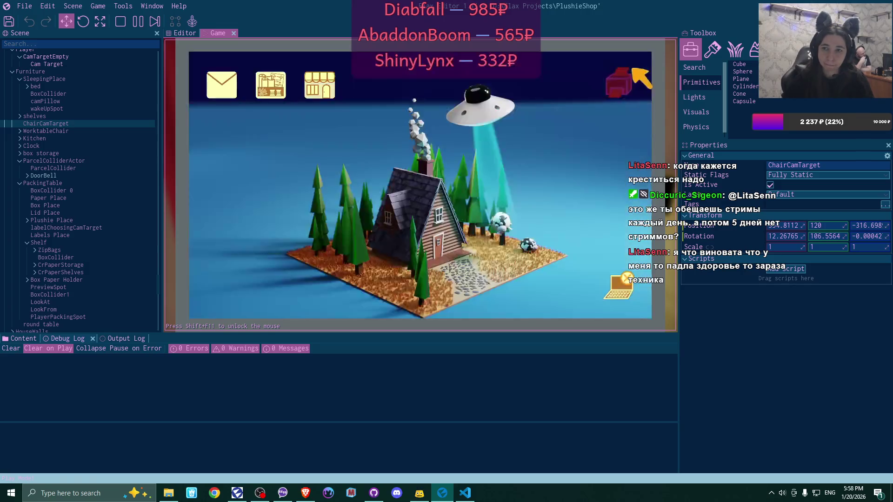
click(319, 86)
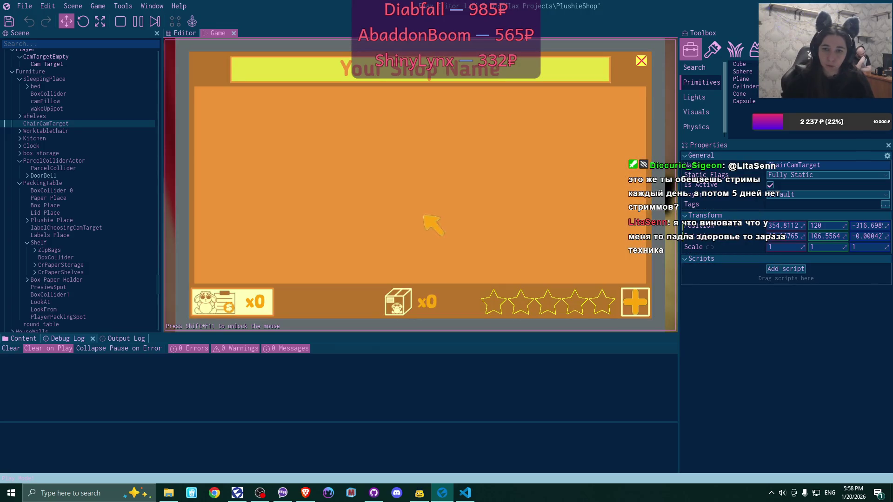
- List the blue and black plushies at $10 each and a third plushie at $5
click(634, 300)
click(412, 276)
click(412, 276)
click(412, 278)
click(512, 278)
click(635, 301)
click(412, 278)
click(412, 278)
click(411, 277)
click(512, 278)
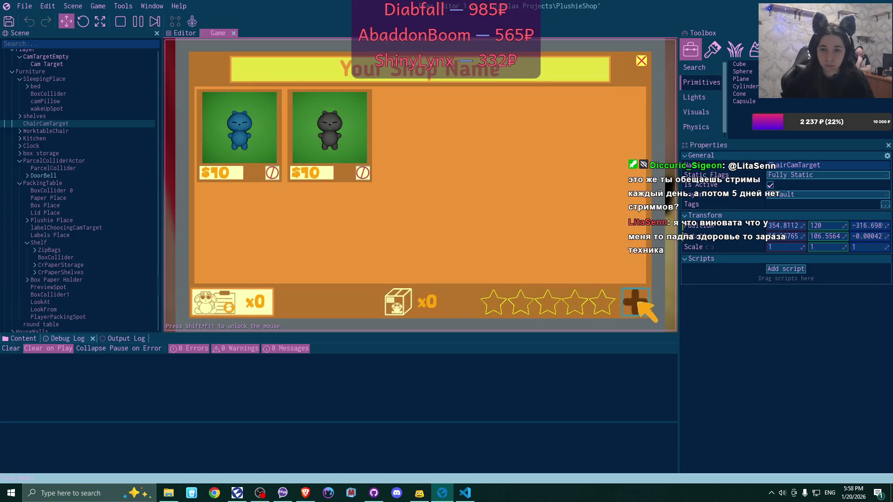
click(634, 301)
click(412, 278)
click(412, 278)
click(412, 278)
click(412, 277)
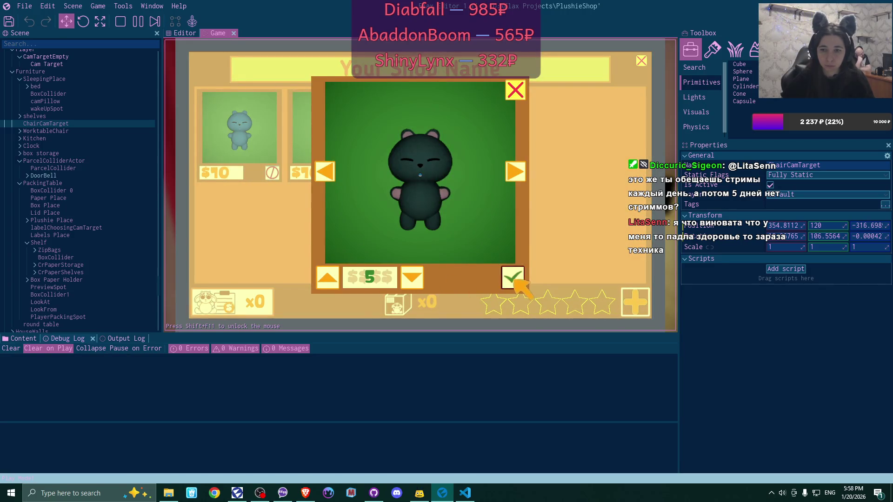
click(512, 277)
- Open the ordered plushies list and flip both order cards to their address labels
click(205, 300)
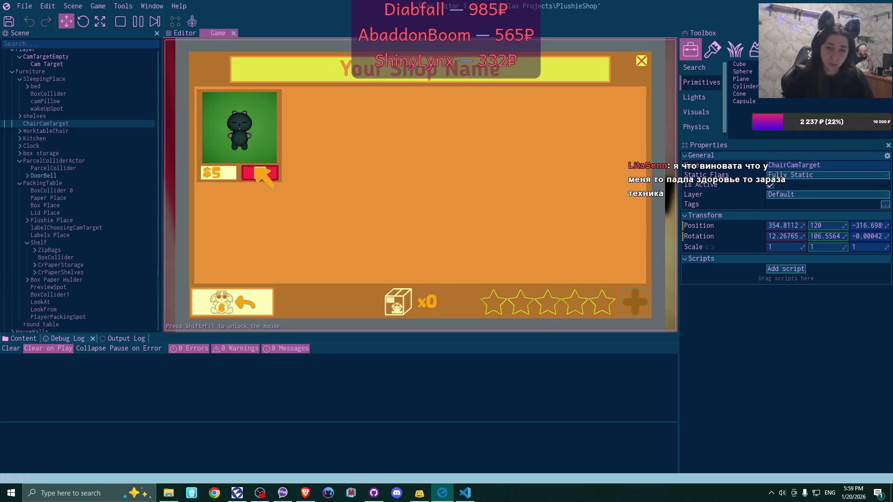
click(255, 171)
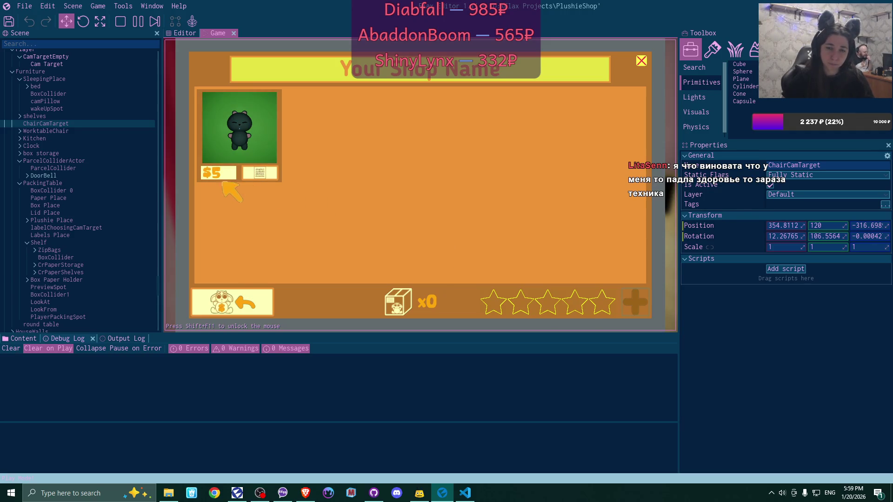
click(259, 173)
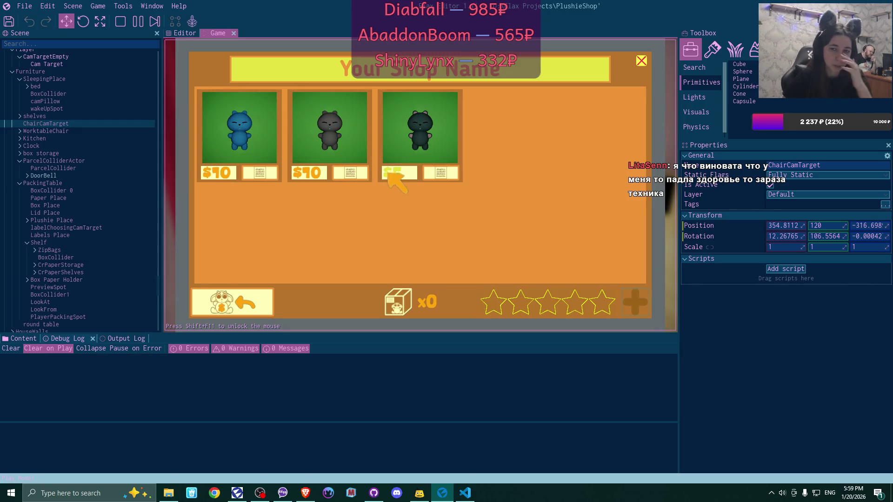
click(350, 174)
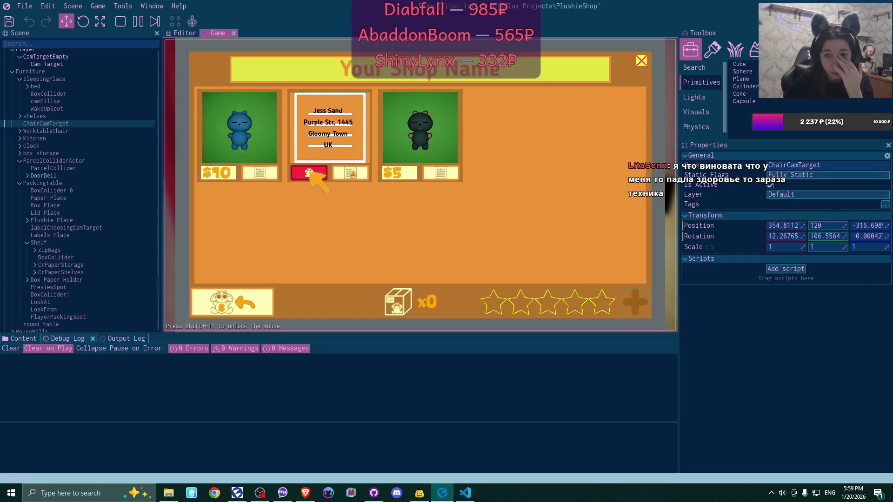
- Close the shop, check the empty order board, and step back from the laptop
click(642, 61)
click(620, 78)
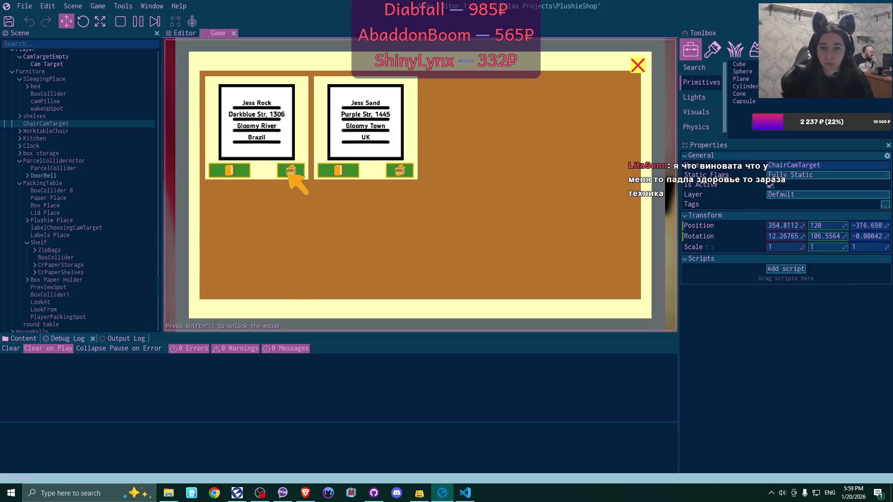
click(639, 66)
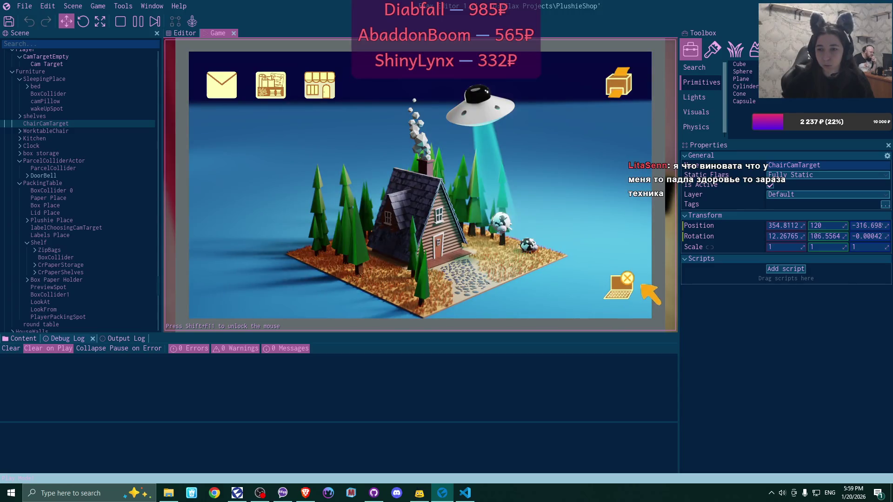
click(627, 289)
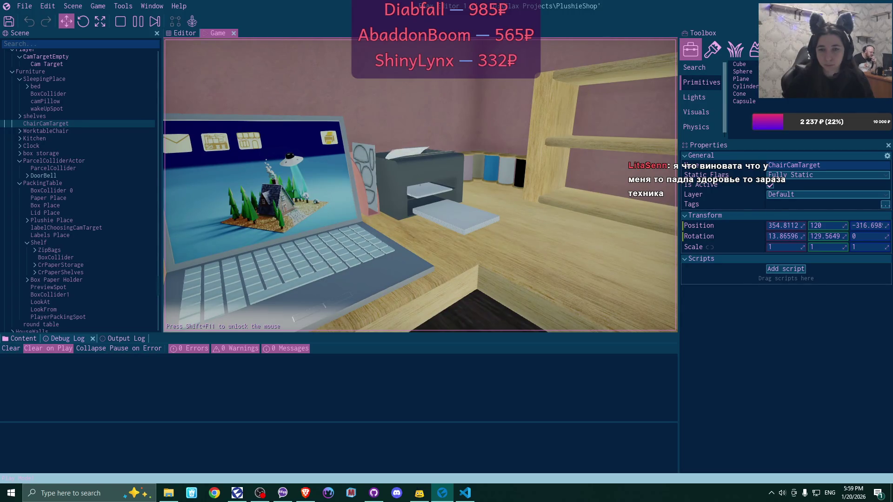
- Place the printed label and the blue plushie on the packing table
click(420, 185)
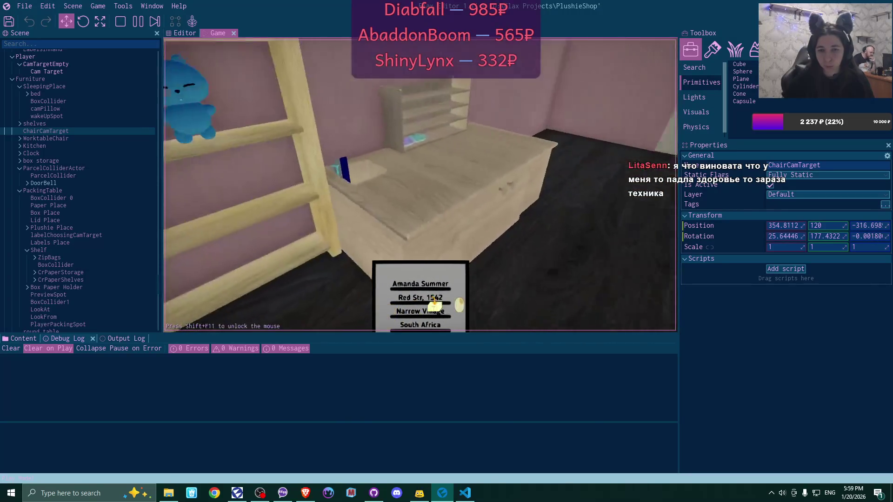
click(419, 185)
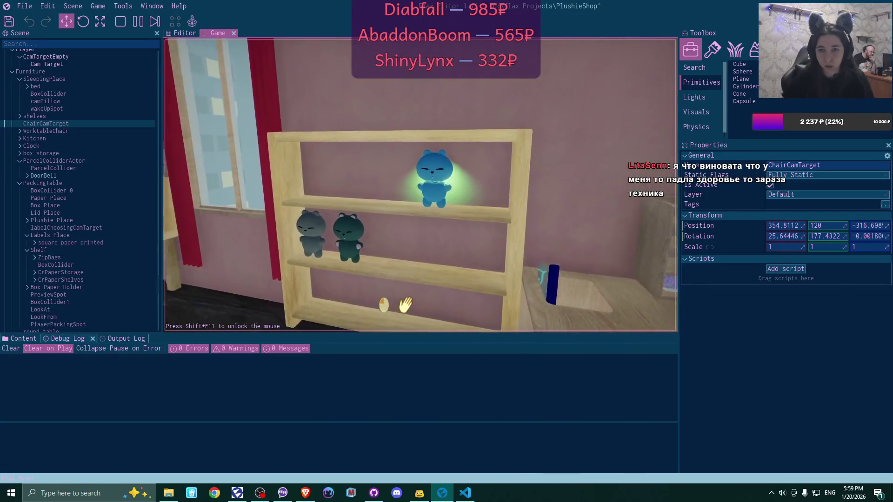
click(419, 185)
click(420, 185)
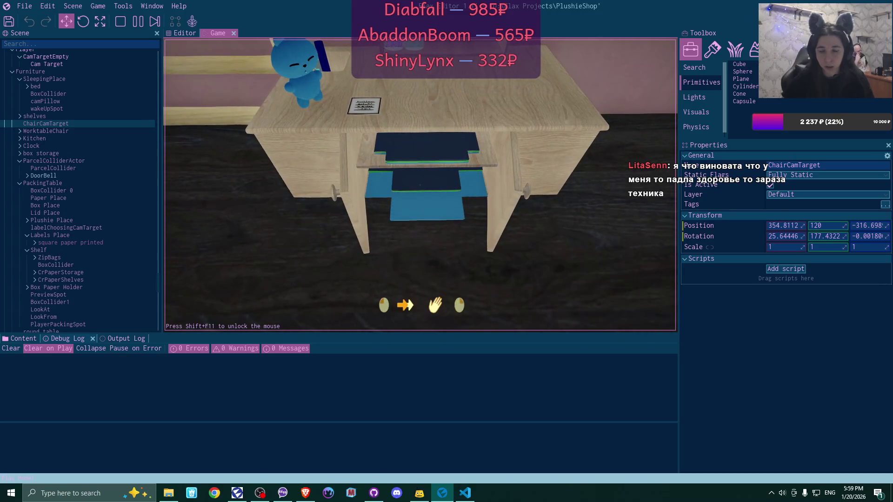
- Bring the green box and blue lid onto the desk, then begin choosing the parcel label
click(420, 185)
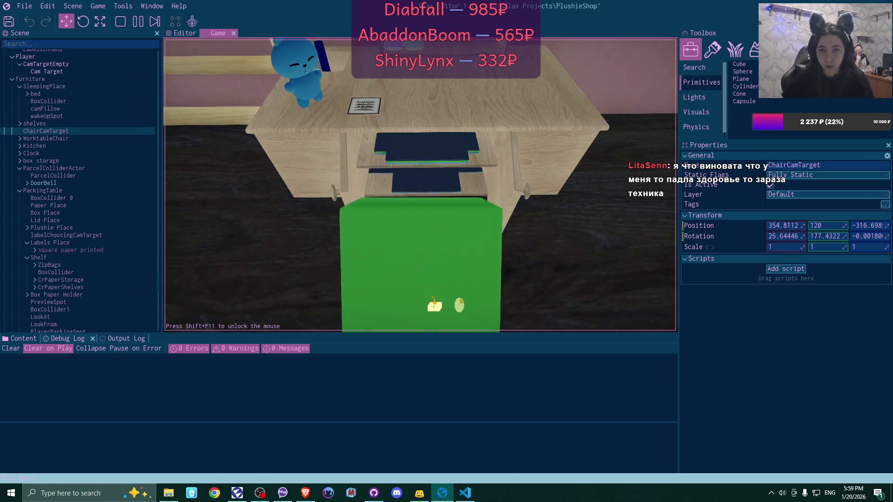
click(420, 185)
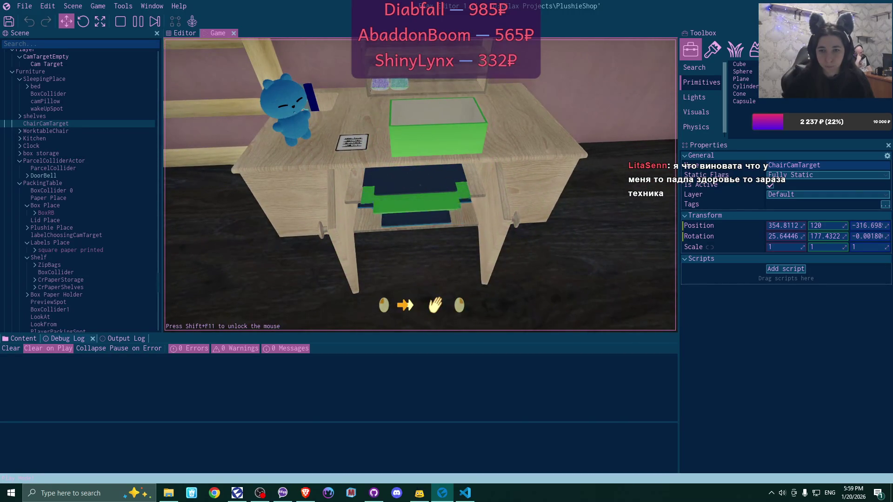
click(420, 185)
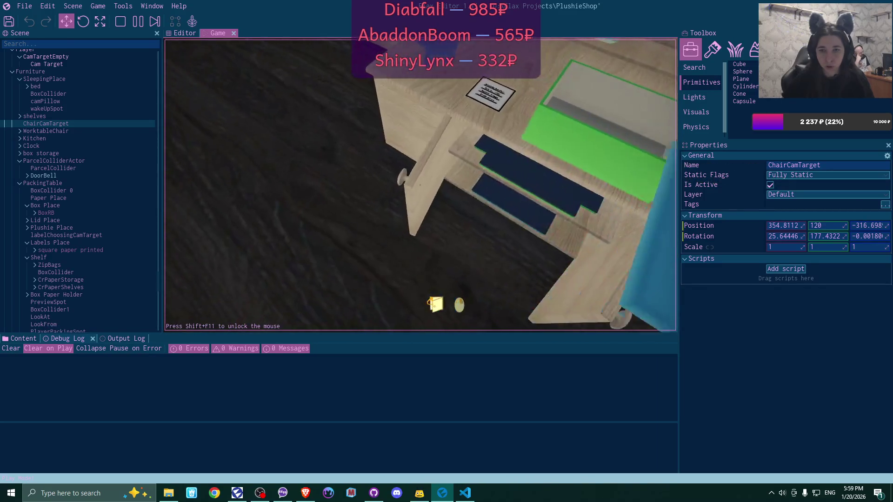
click(420, 185)
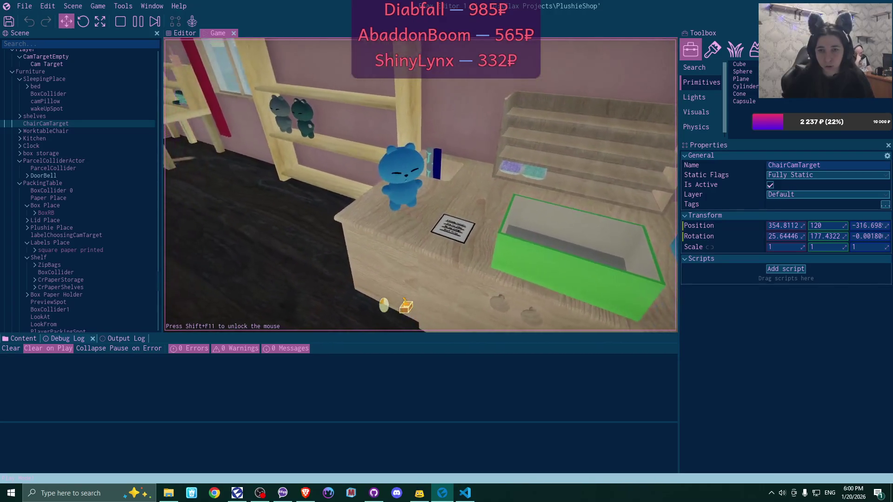
click(420, 185)
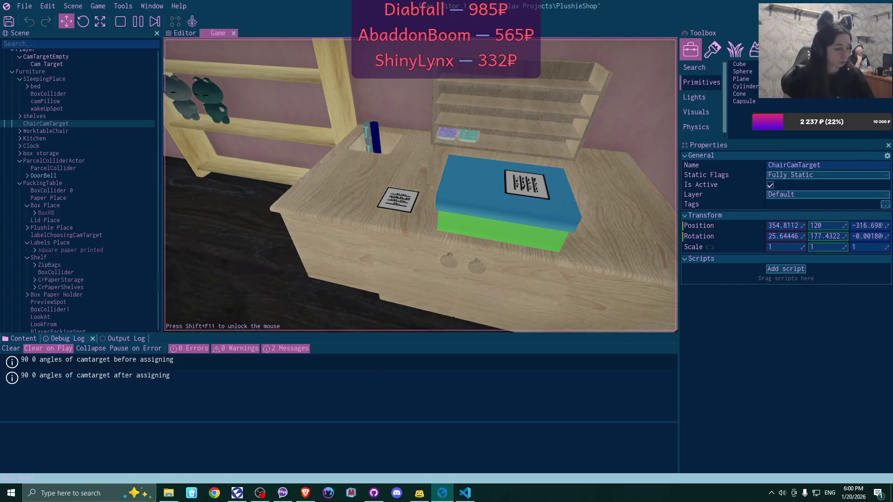
- Stop the playtest with F5 to return to the editable scene
key(F5)
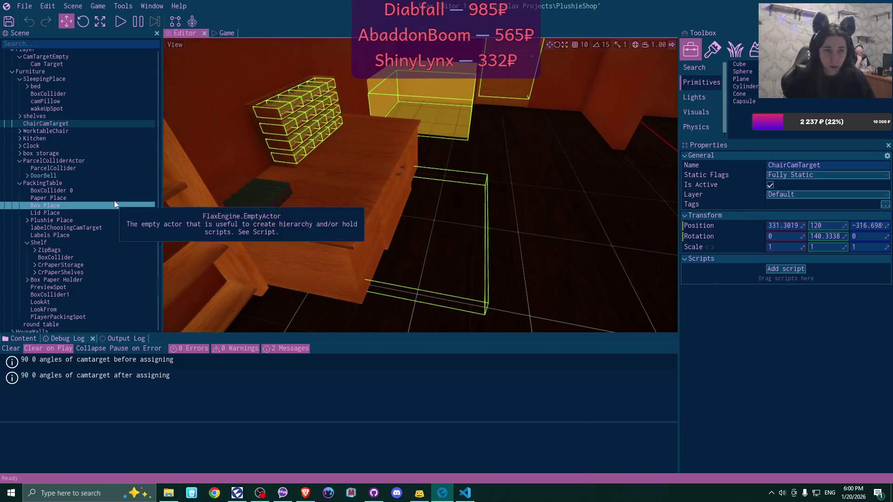
- Select labelChoosingCamTarget, set its Position Z to 110, and save all changes
scroll(128, 196, down, 3)
click(121, 181)
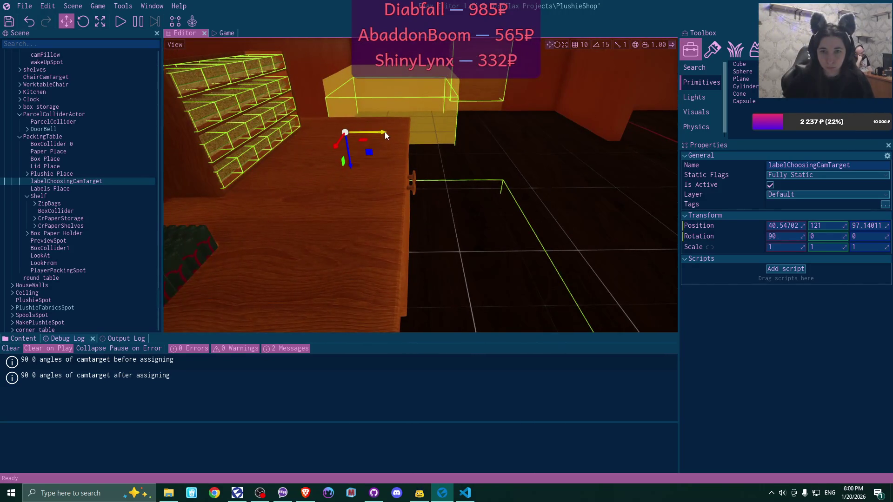
drag(388, 135, 411, 133)
click(866, 224)
double_click(865, 225)
text(110)
key(Return)
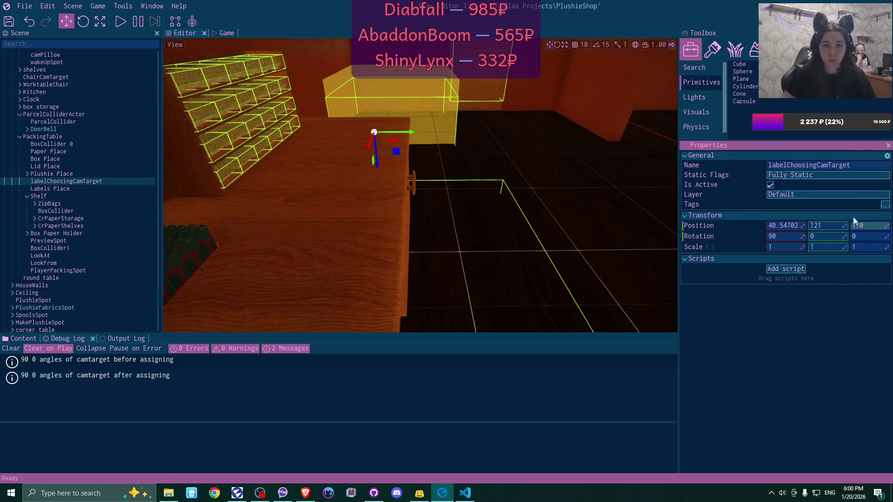
click(8, 19)
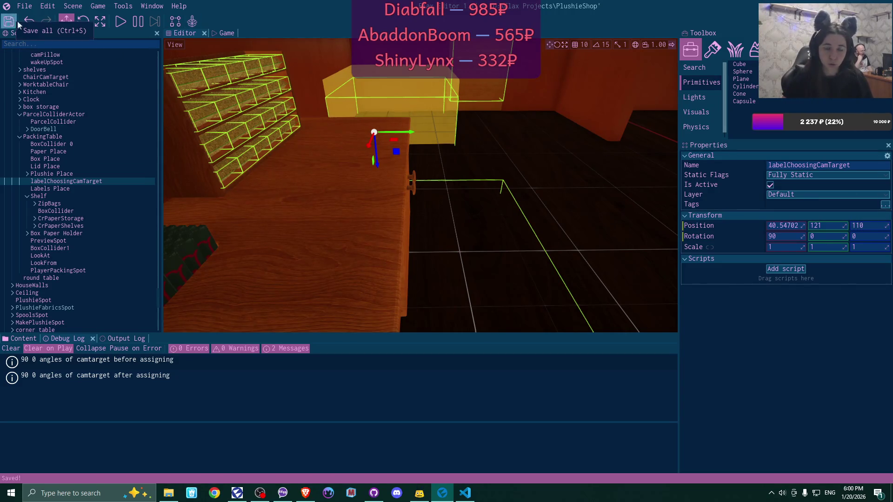
drag(482, 249, 482, 249)
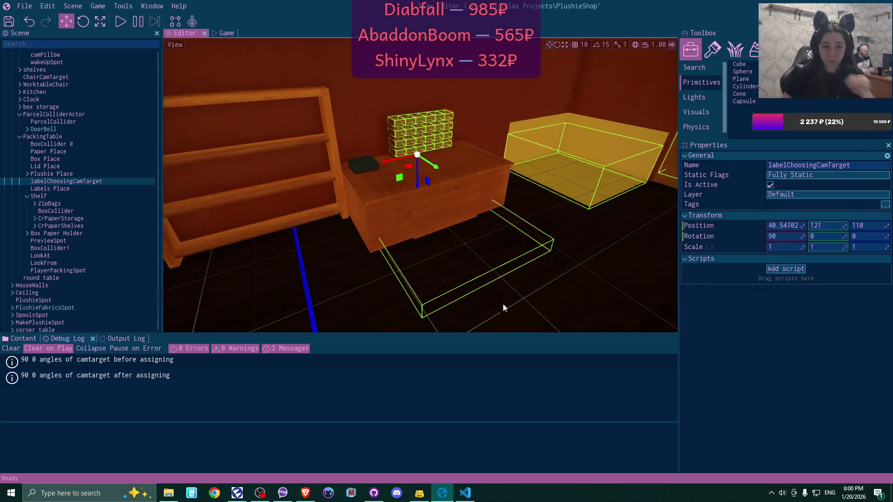
click(465, 493)
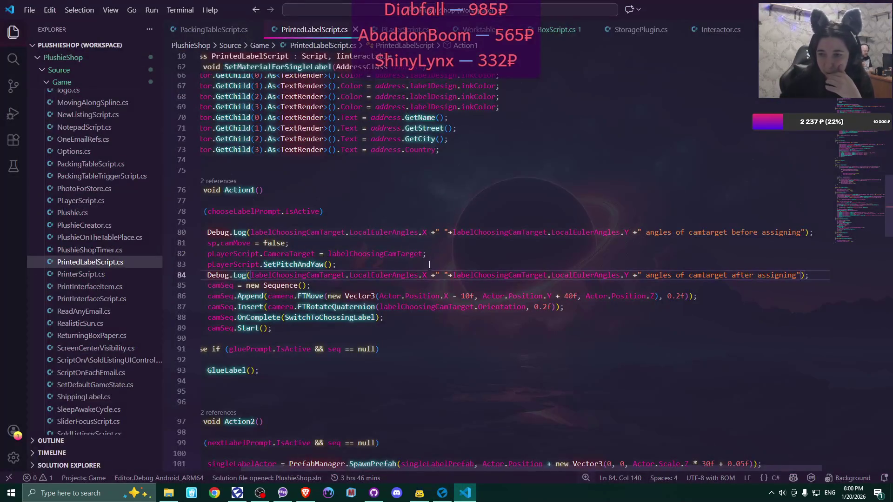
scroll(528, 268, down, 2)
scroll(528, 267, down, 10)
scroll(528, 267, down, 8)
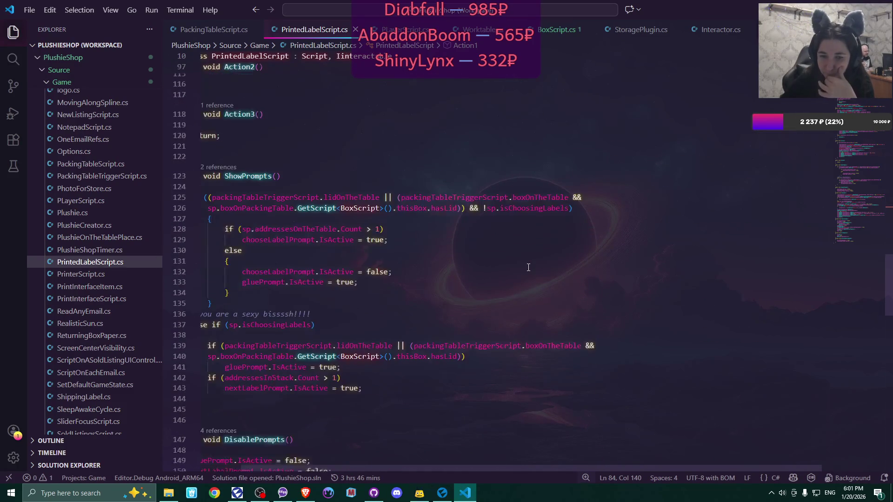
click(442, 494)
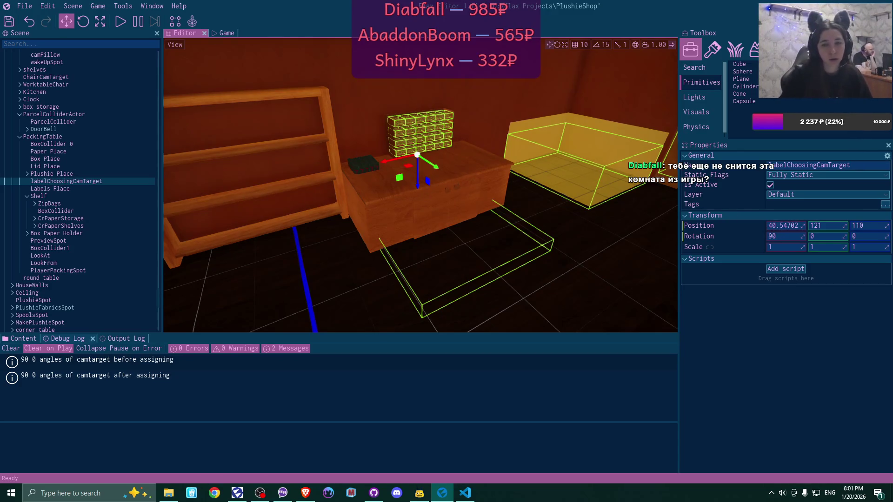
- Rotate labelChoosingCamTarget to Y 180, frame it in the viewport, and save all
drag(570, 188, 618, 190)
key(w)
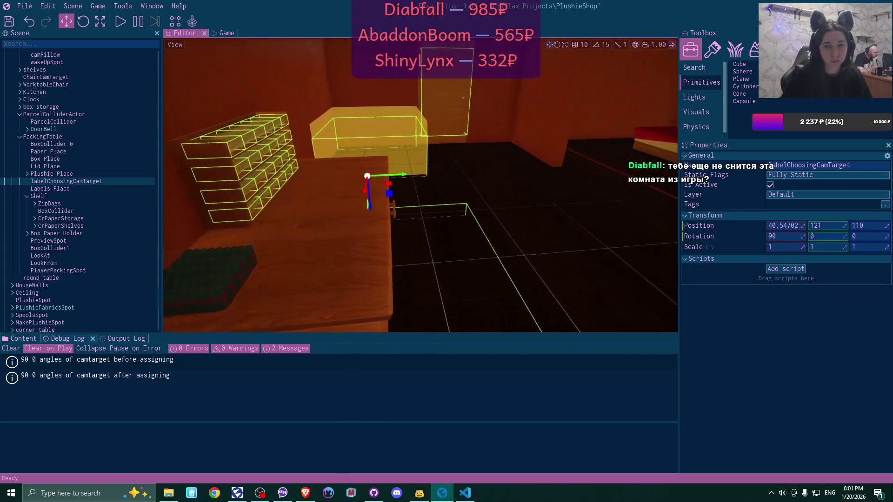
mouse_move(432, 199)
mouse_down()
mouse_move(363, 159)
mouse_move(597, 191)
mouse_up()
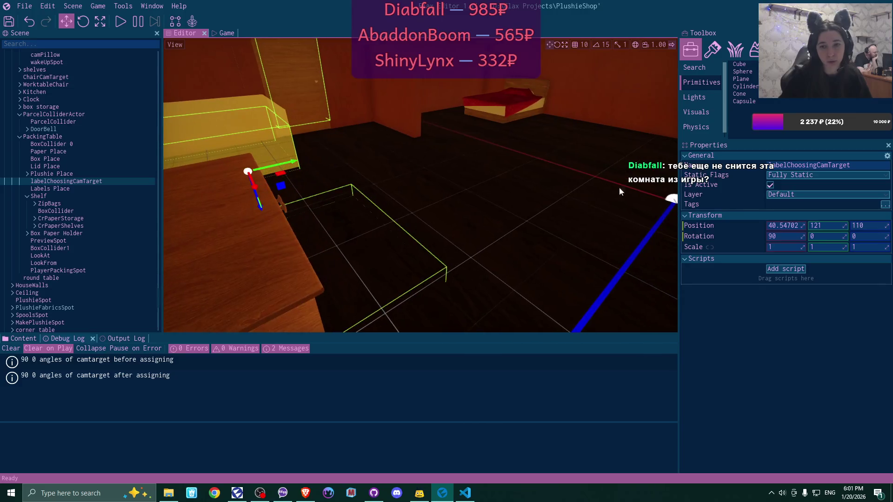
mouse_move(825, 236)
mouse_down()
mouse_move(802, 236)
mouse_move(839, 236)
mouse_up()
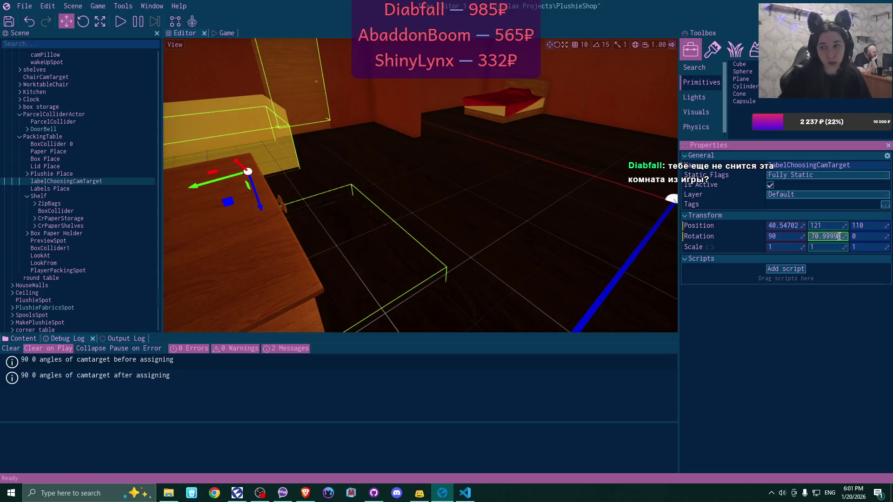
text(180)
key(Return)
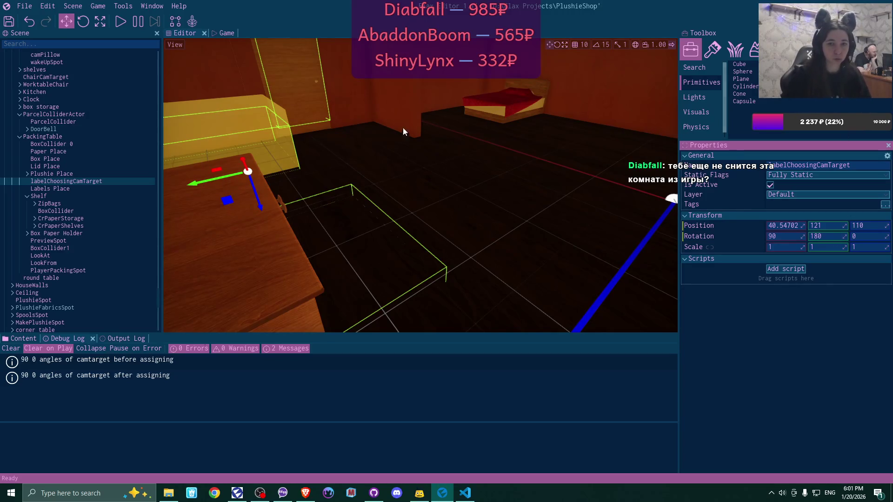
key(f)
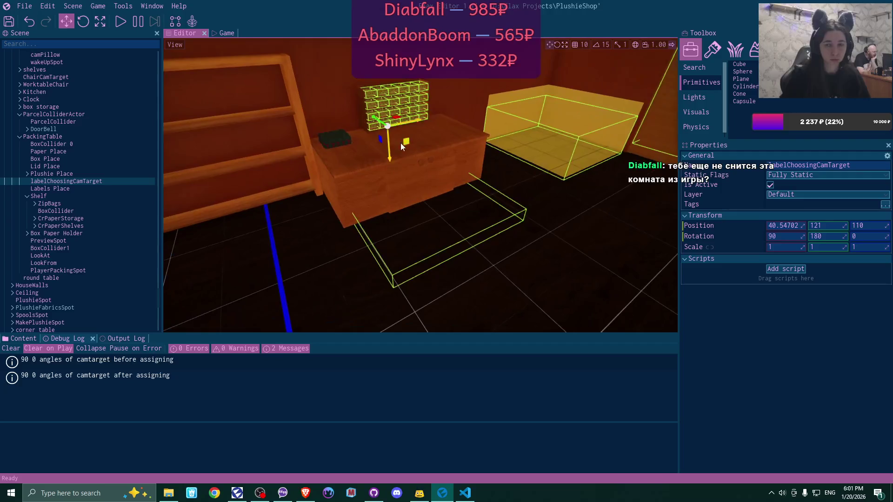
scroll(446, 160, down, 2)
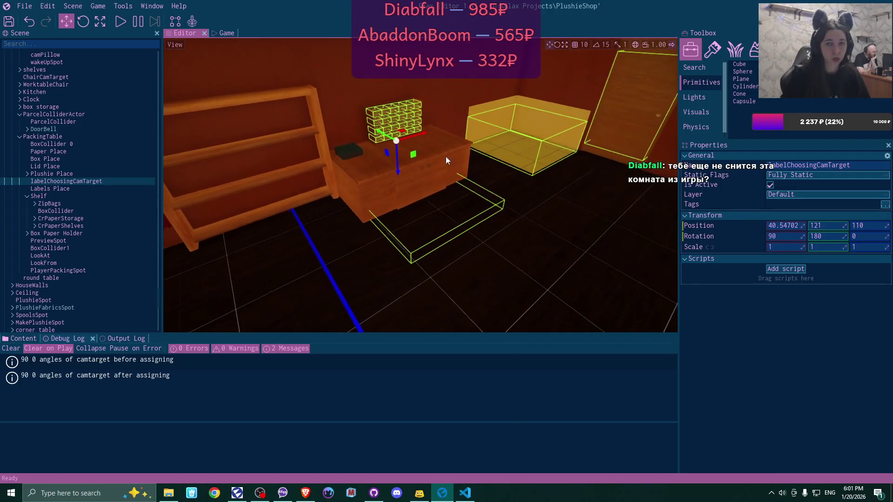
click(10, 21)
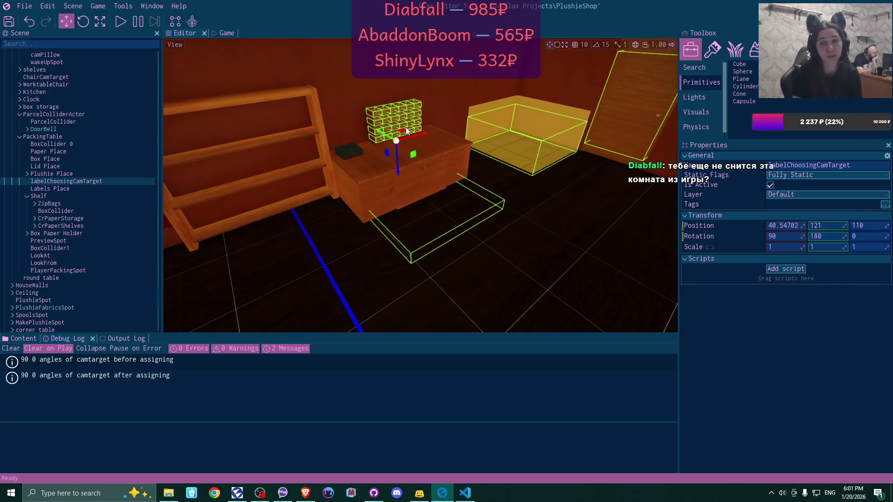
drag(442, 178, 428, 175)
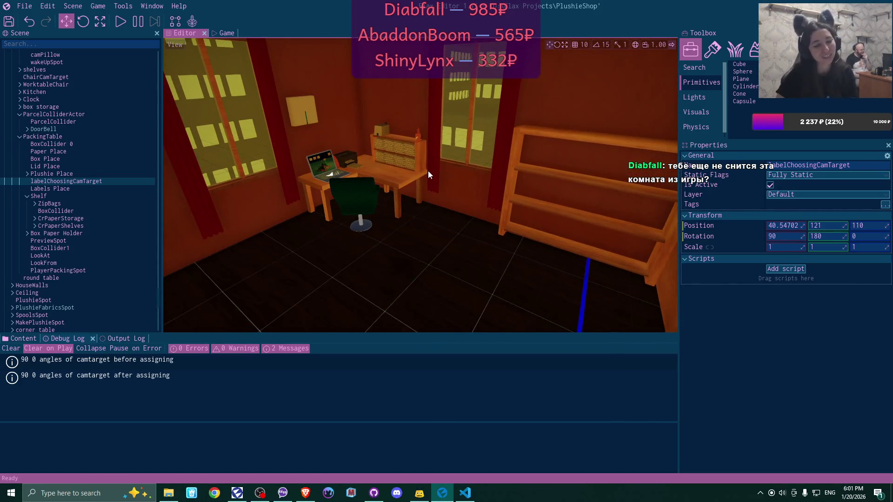